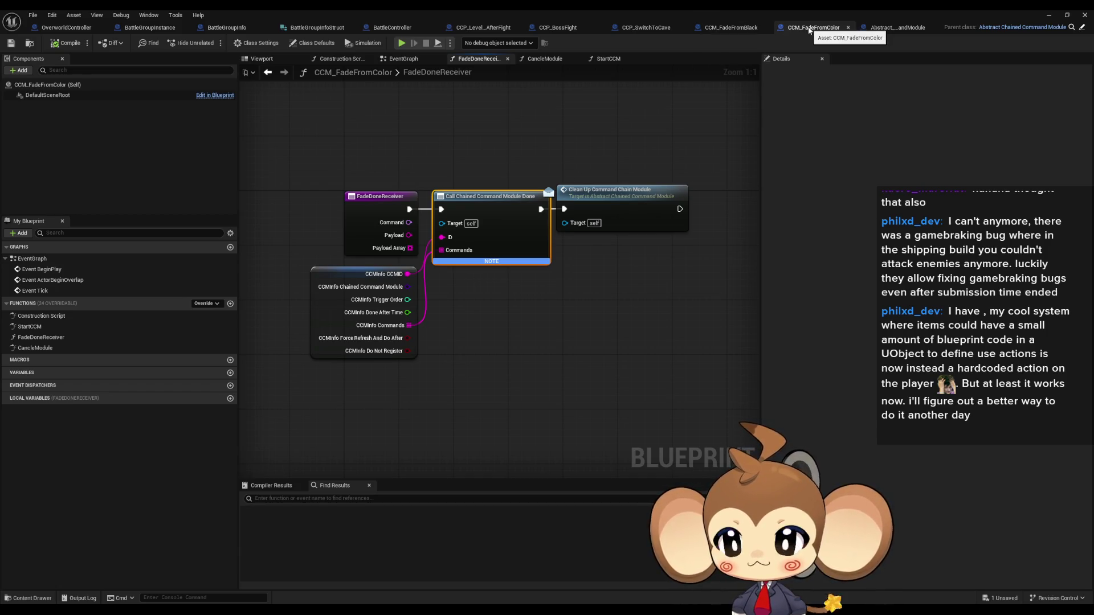
Browse the StartCCM and CancleModule graphs, then return to the FadeDoneReceiver graph
{"action": "double_click", "coordinate": [64, 328]}
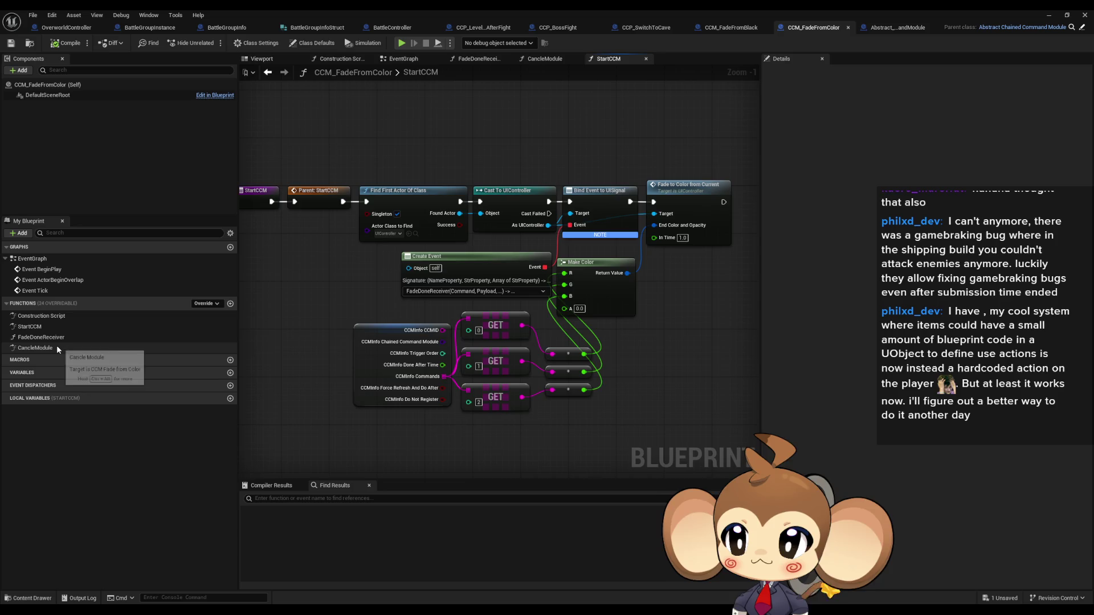
{"action": "double_click", "coordinate": [57, 349]}
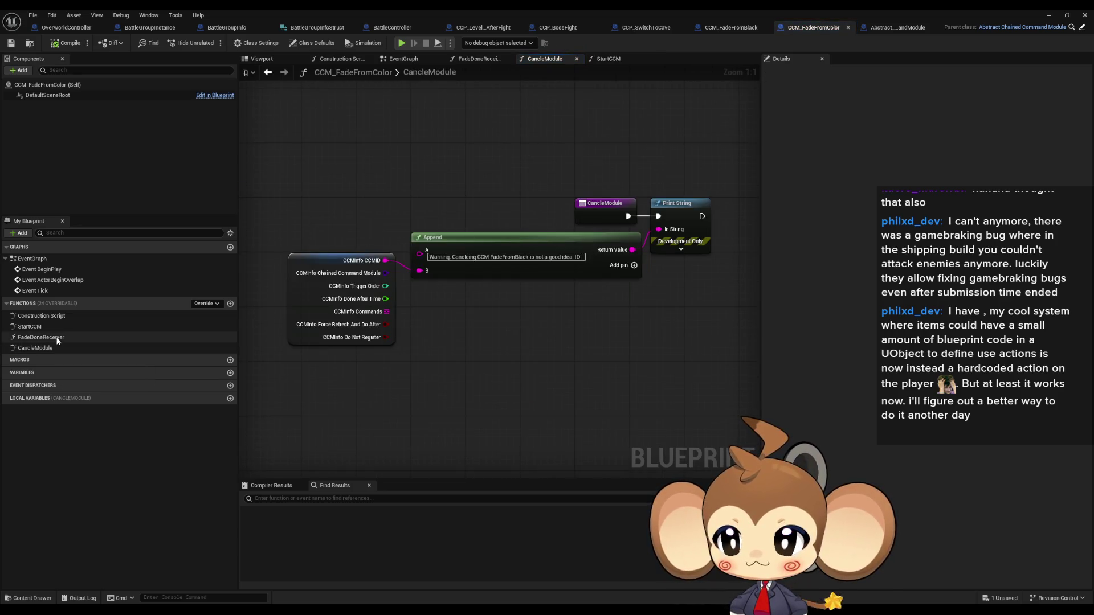
{"action": "double_click", "coordinate": [57, 338]}
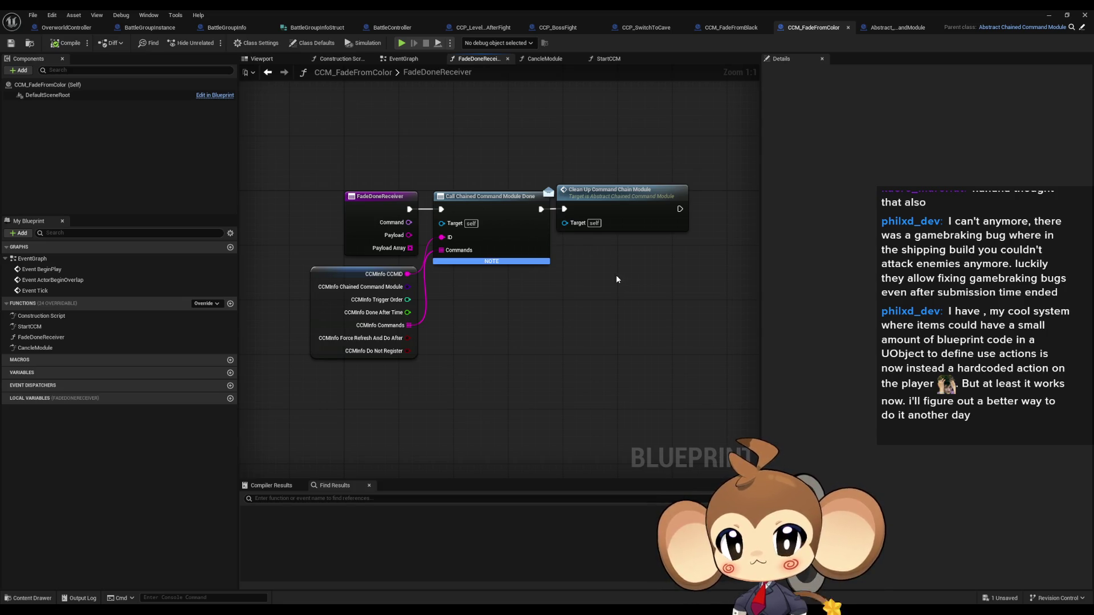
{"action": "left_click_drag", "start_coordinate": [616, 276], "coordinate": [621, 308]}
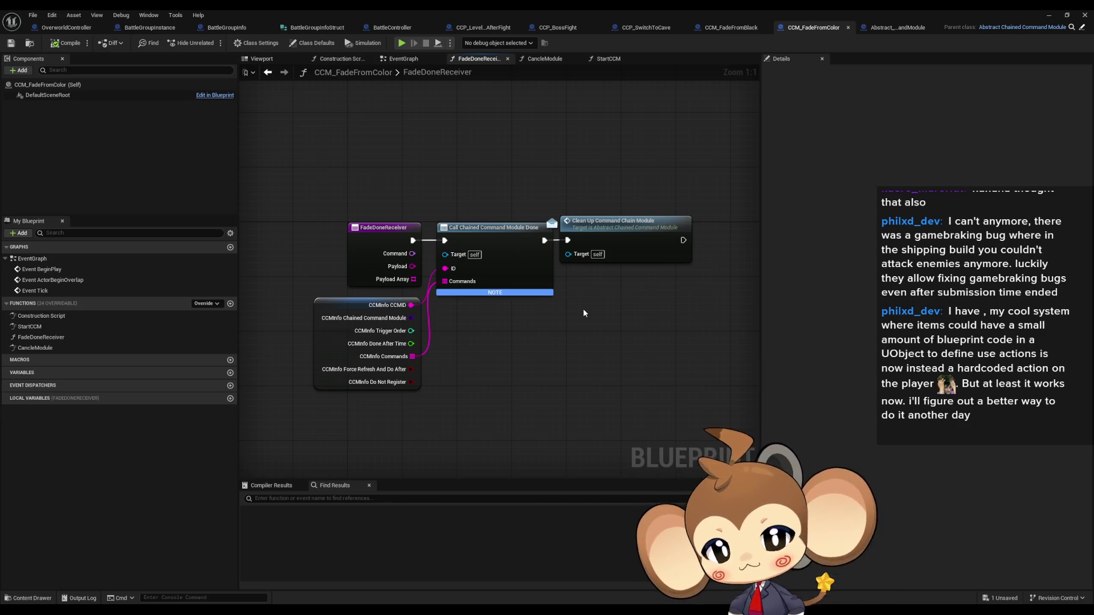
Find references to Call Chained Command Module Done, then search 'bind Chained Command Module Done'
{"action": "right_click", "coordinate": [491, 240]}
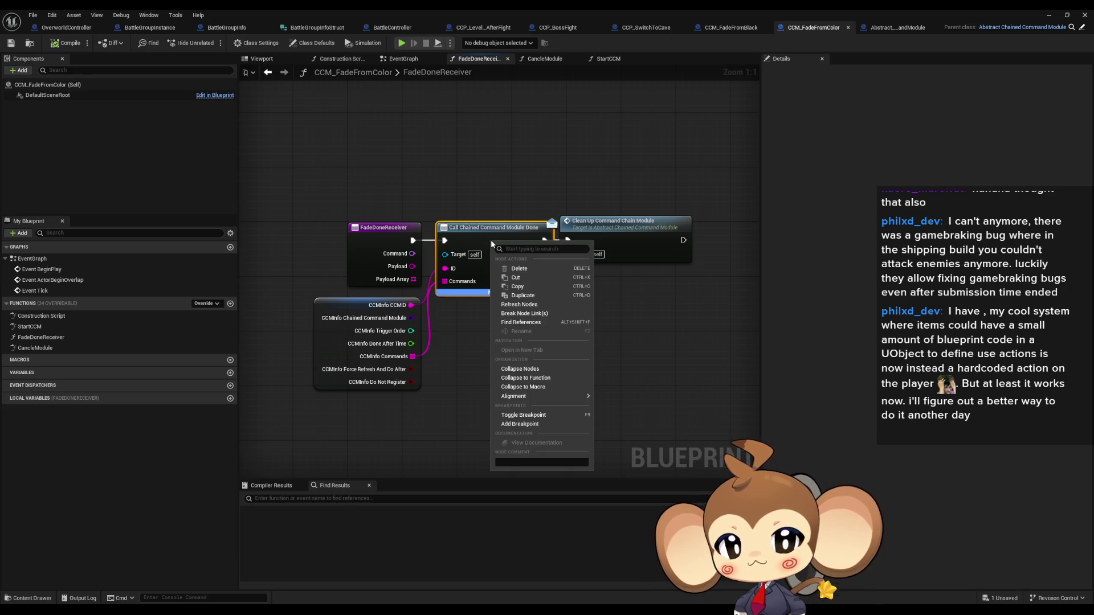
{"action": "left_click", "coordinate": [543, 323]}
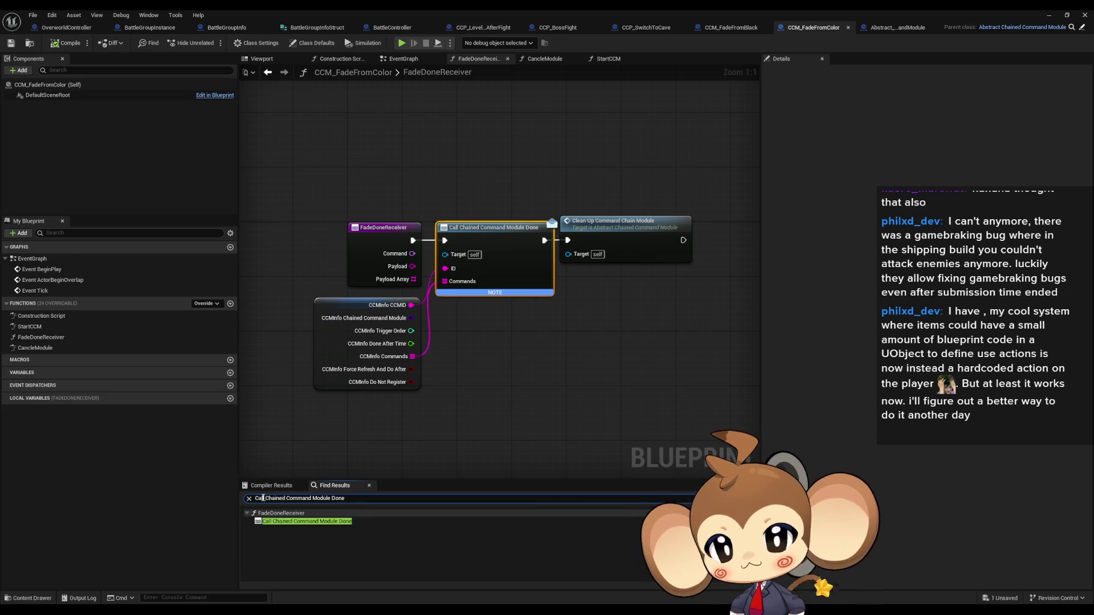
{"action": "key", "text": "Home"}
{"action": "key", "text": "Delete"}
{"action": "key", "text": "Delete"}
{"action": "key", "text": "Delete"}
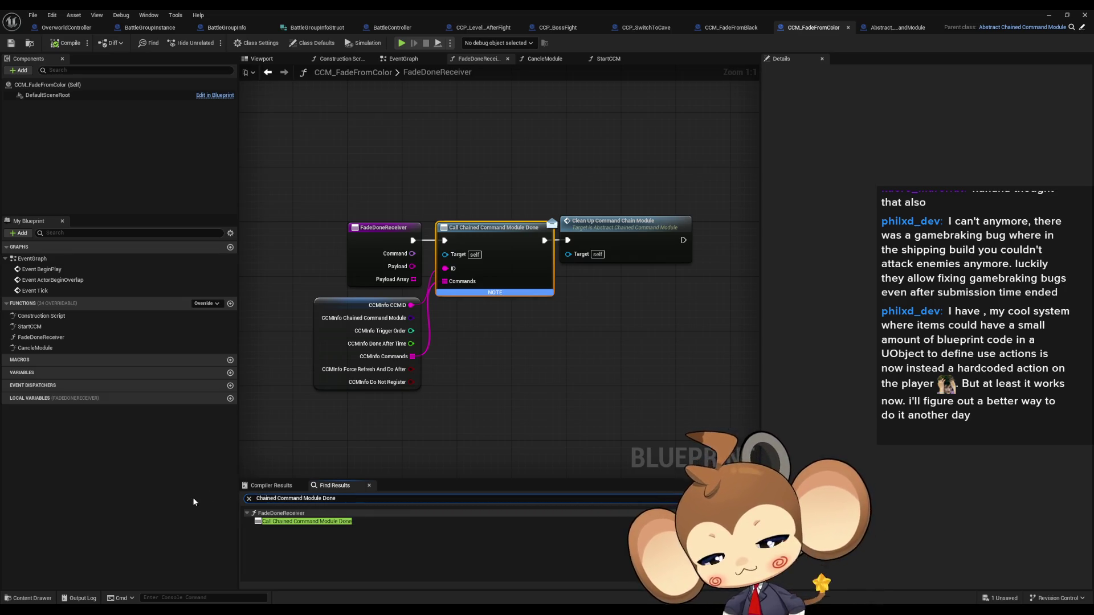
{"action": "key", "text": "Delete"}
{"action": "type", "text": "bind"}
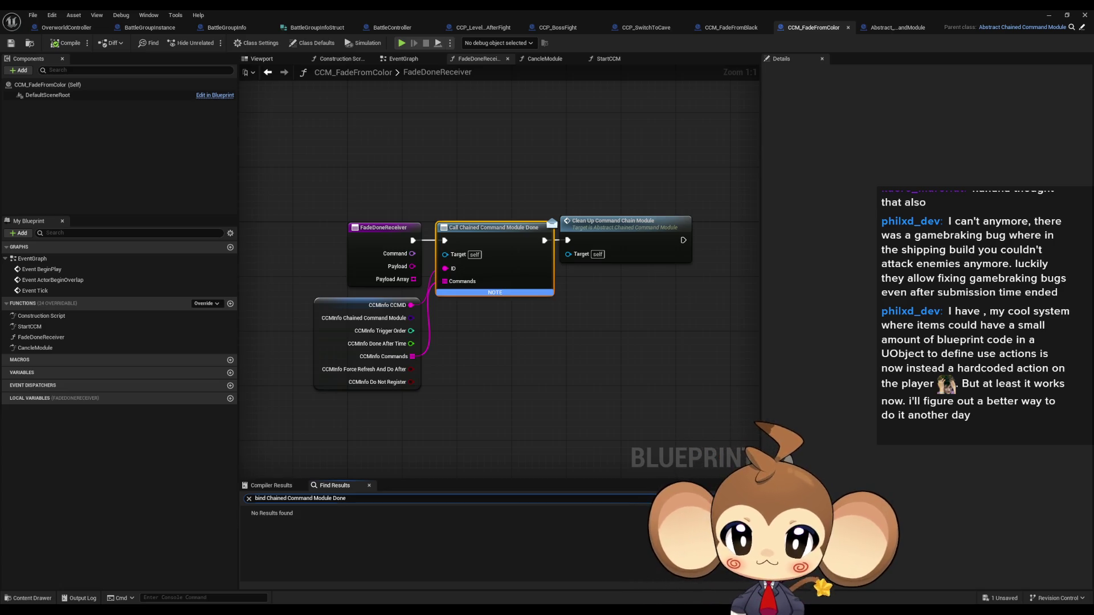
{"action": "key", "text": "Return"}
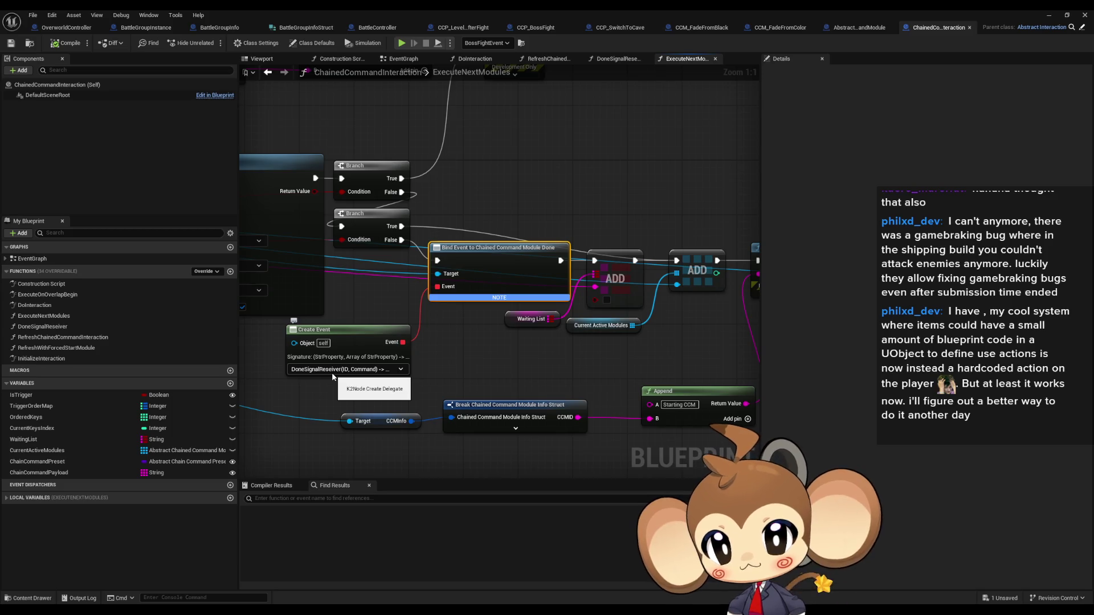
{"action": "double_click", "coordinate": [74, 326]}
{"action": "scroll", "coordinate": [539, 323], "scroll_direction": "down", "scroll_amount": 4}
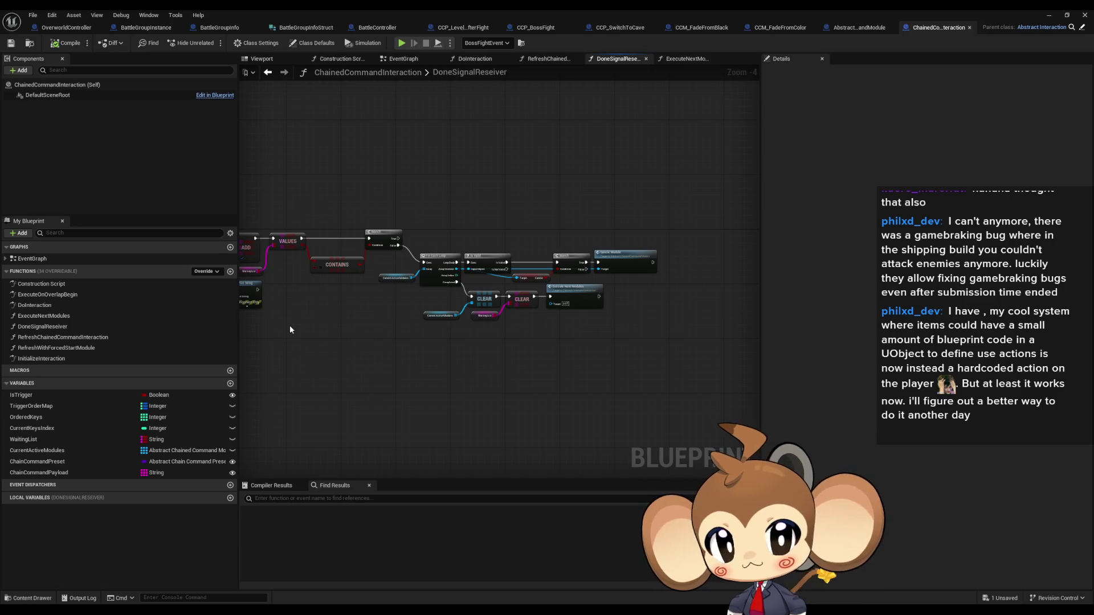
{"action": "scroll", "coordinate": [461, 288], "scroll_direction": "up", "scroll_amount": 4}
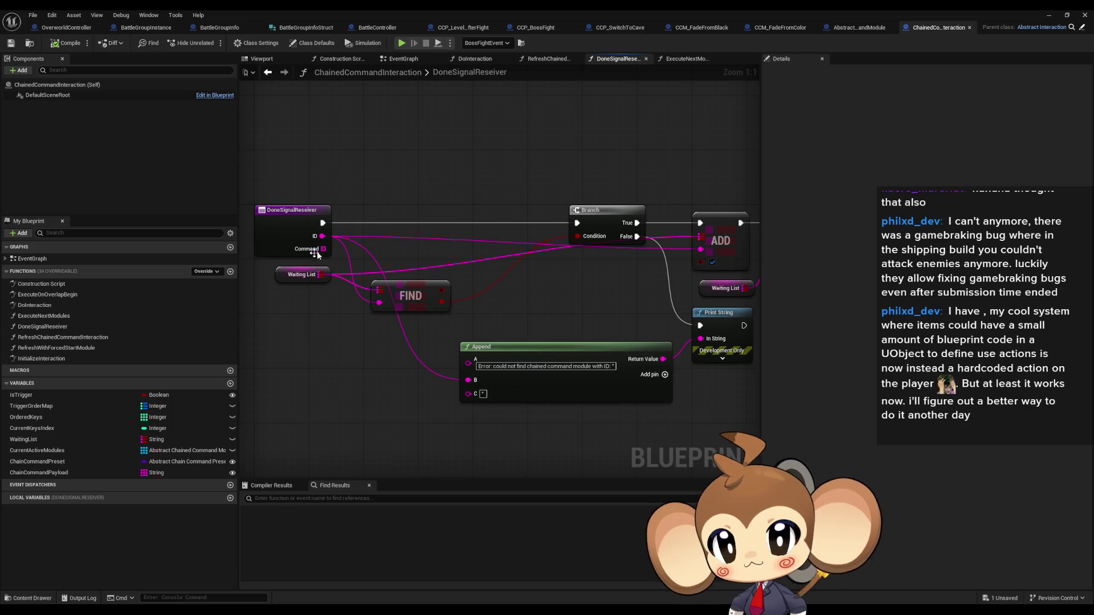
{"action": "scroll", "coordinate": [313, 251], "scroll_direction": "down", "scroll_amount": 3}
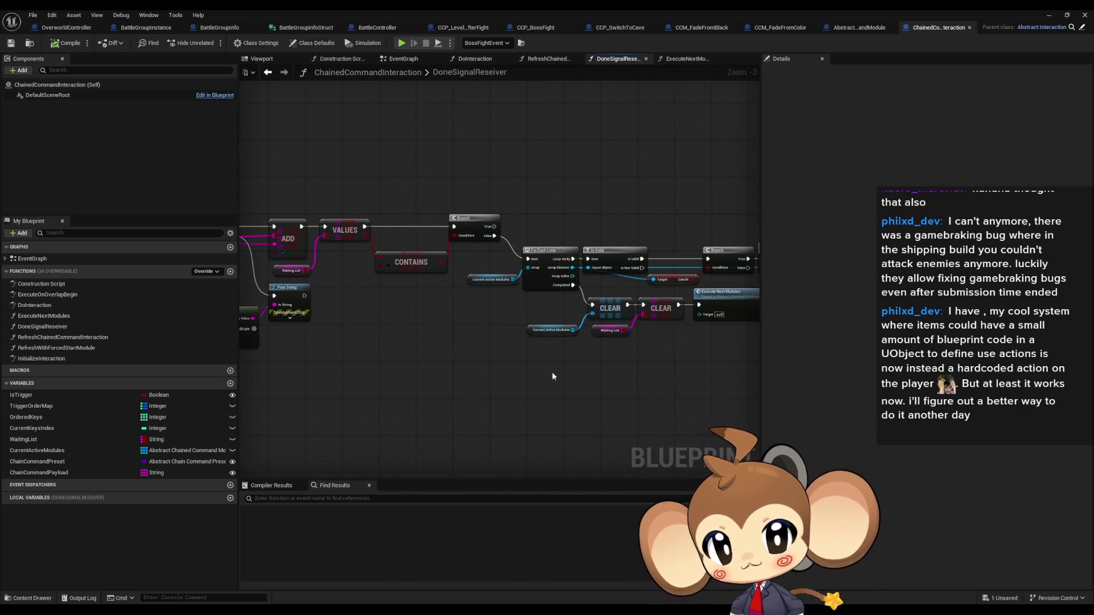
{"action": "scroll", "coordinate": [552, 371], "scroll_direction": "up", "scroll_amount": 3}
{"action": "mouse_move", "coordinate": [525, 347]}
{"action": "left_mouse_down"}
{"action": "mouse_move", "coordinate": [515, 355]}
{"action": "mouse_move", "coordinate": [562, 335]}
{"action": "mouse_move", "coordinate": [677, 331]}
{"action": "mouse_move", "coordinate": [428, 346]}
{"action": "mouse_move", "coordinate": [345, 252]}
{"action": "mouse_move", "coordinate": [667, 298]}
{"action": "left_mouse_up"}
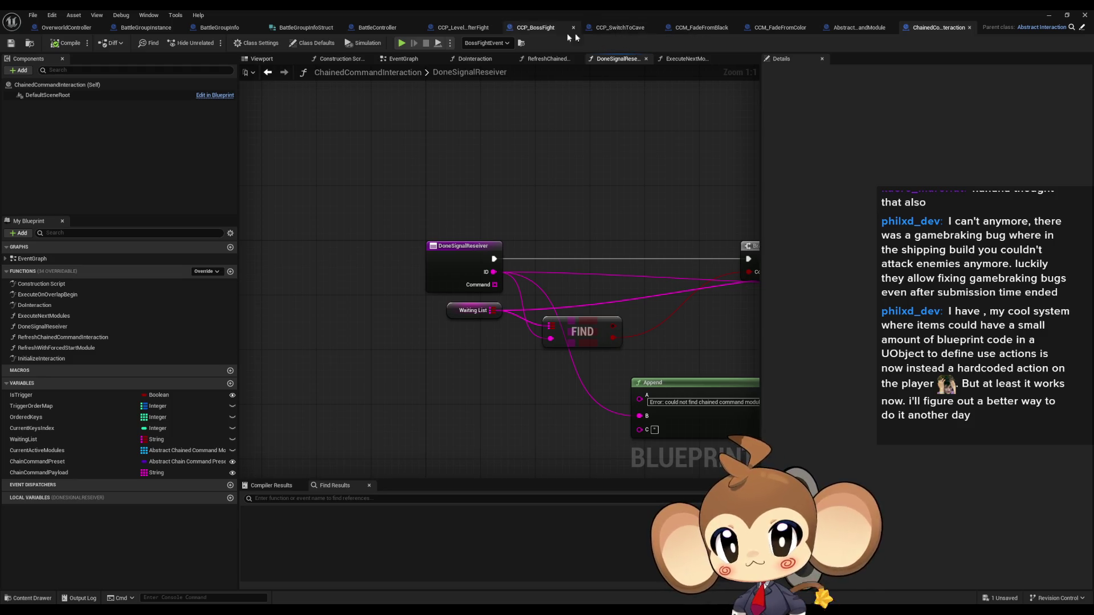
{"action": "left_click", "coordinate": [779, 28]}
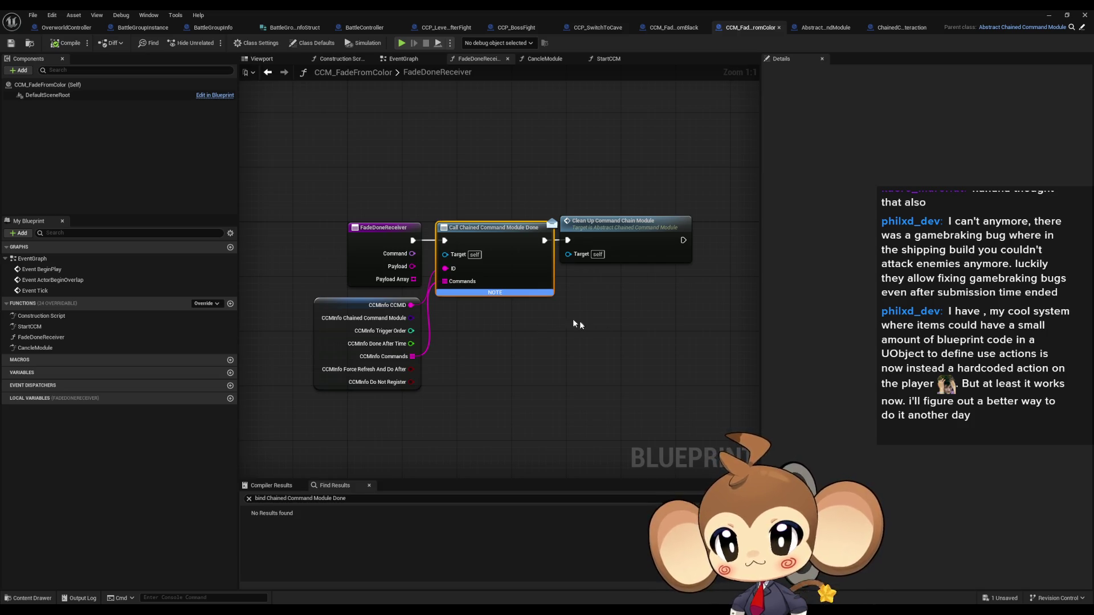
Review StartCCM's Create Event and Bind Event to UISignal nodes, then switch to CCP_LevelSequenceAfterFight
{"action": "left_click", "coordinate": [78, 340]}
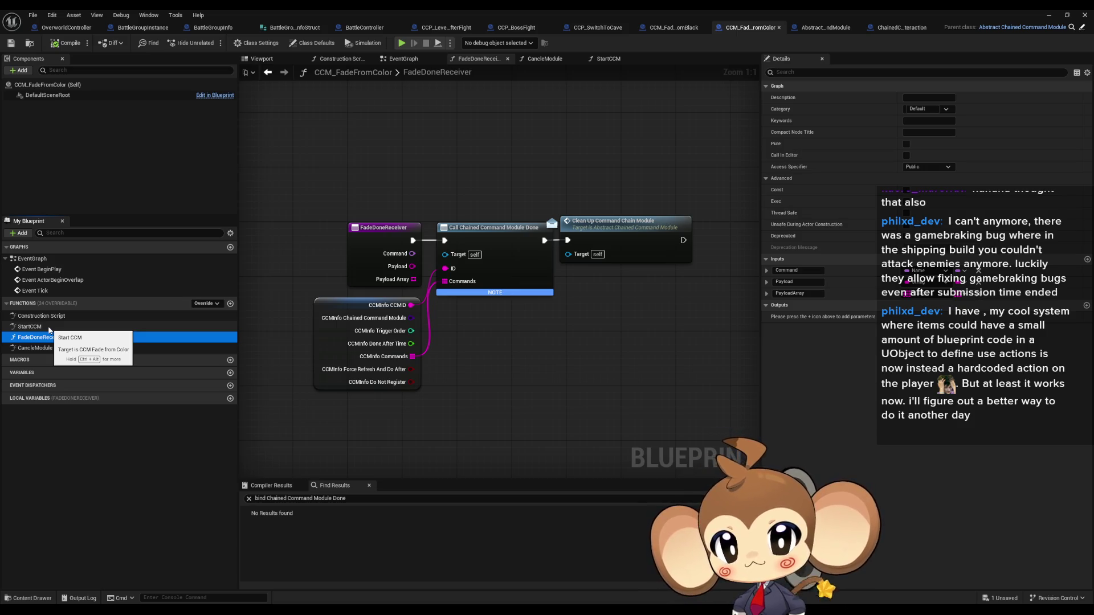
{"action": "double_click", "coordinate": [49, 328]}
{"action": "left_click_drag", "start_coordinate": [342, 268], "coordinate": [451, 299]}
{"action": "left_click", "coordinate": [603, 221]}
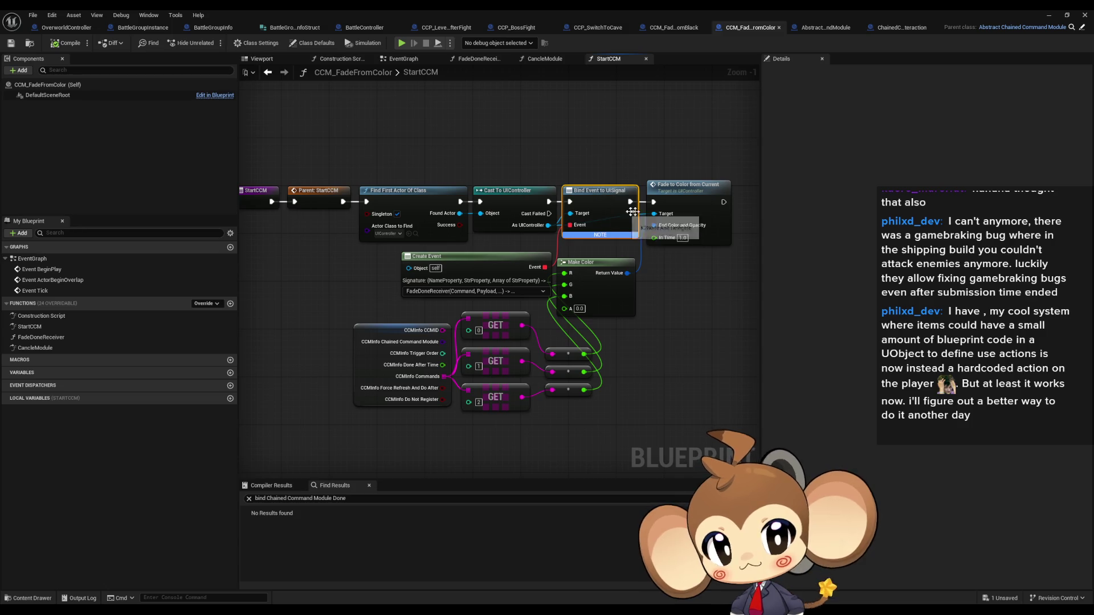
{"action": "left_click", "coordinate": [620, 359]}
{"action": "left_click_drag", "start_coordinate": [620, 359], "coordinate": [588, 335]}
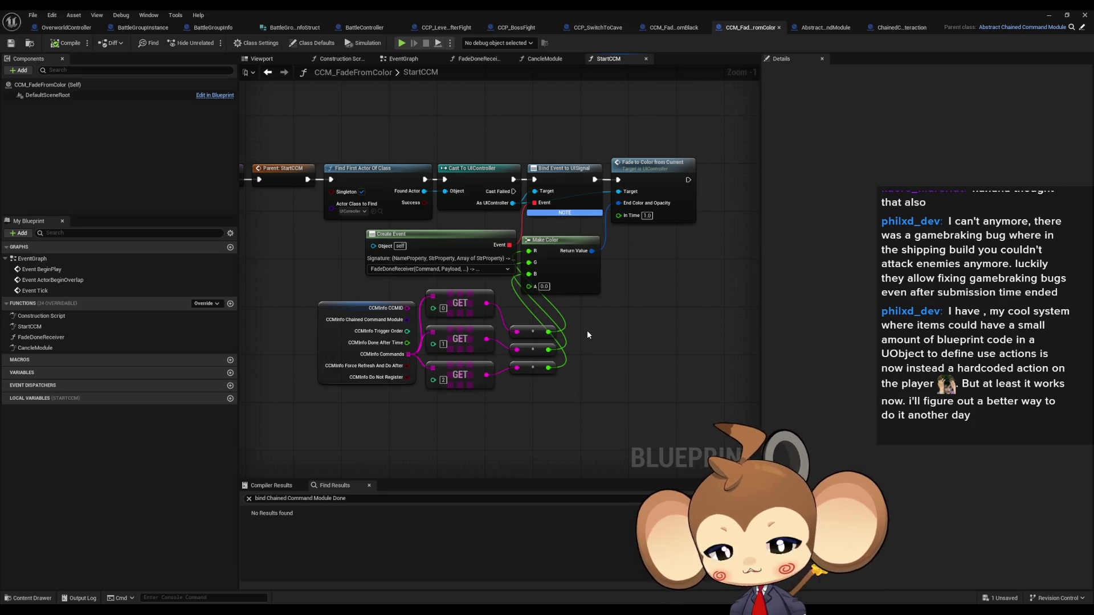
{"action": "scroll", "coordinate": [585, 304], "scroll_direction": "down", "scroll_amount": 2}
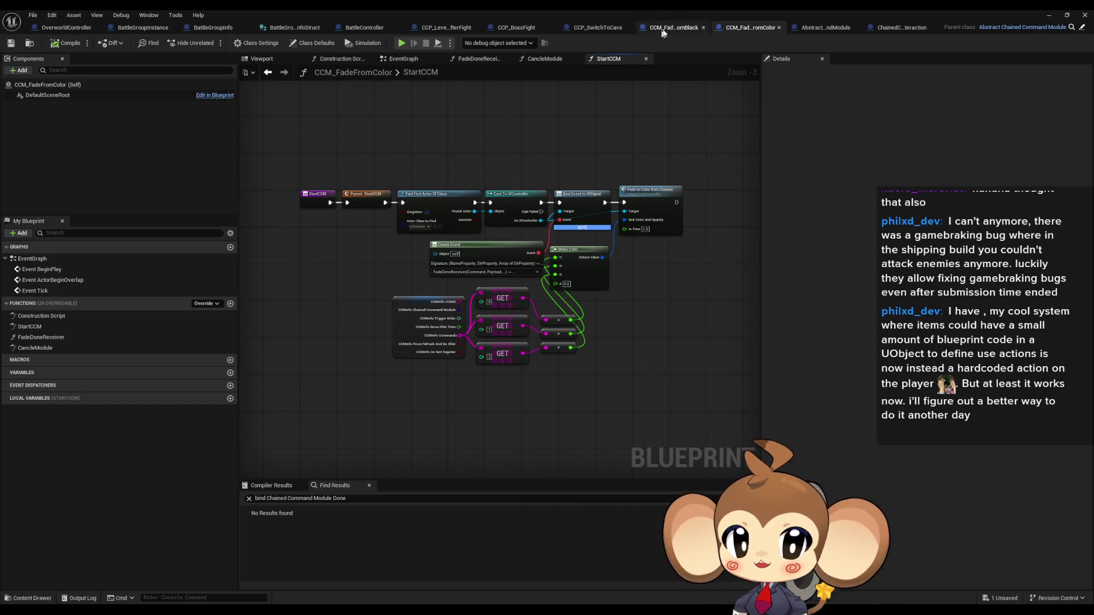
{"action": "left_click", "coordinate": [446, 31]}
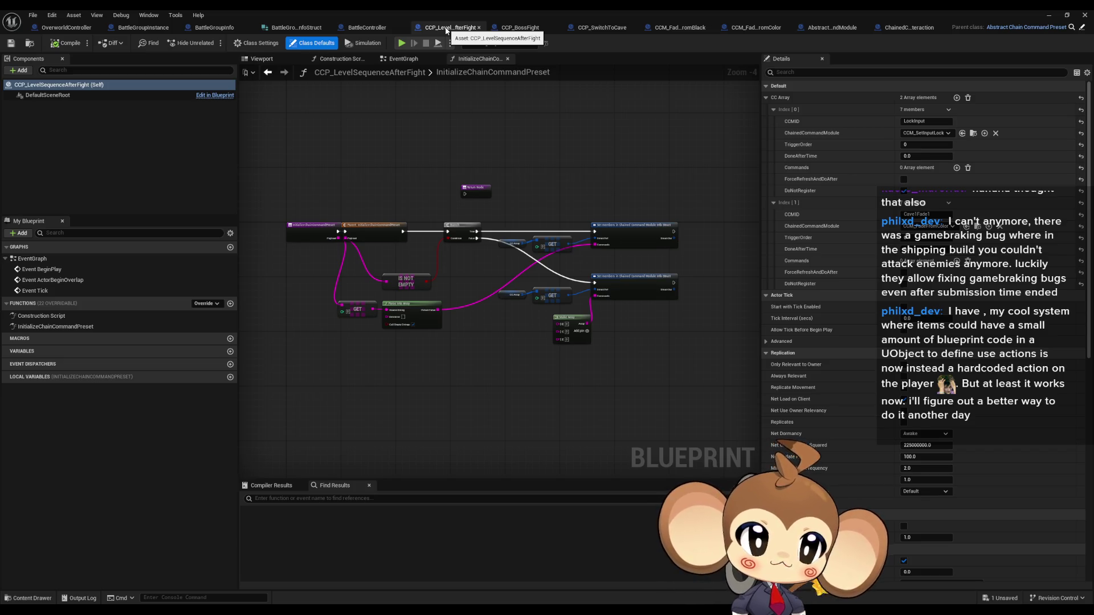
{"action": "scroll", "coordinate": [430, 246], "scroll_direction": "up", "scroll_amount": 2}
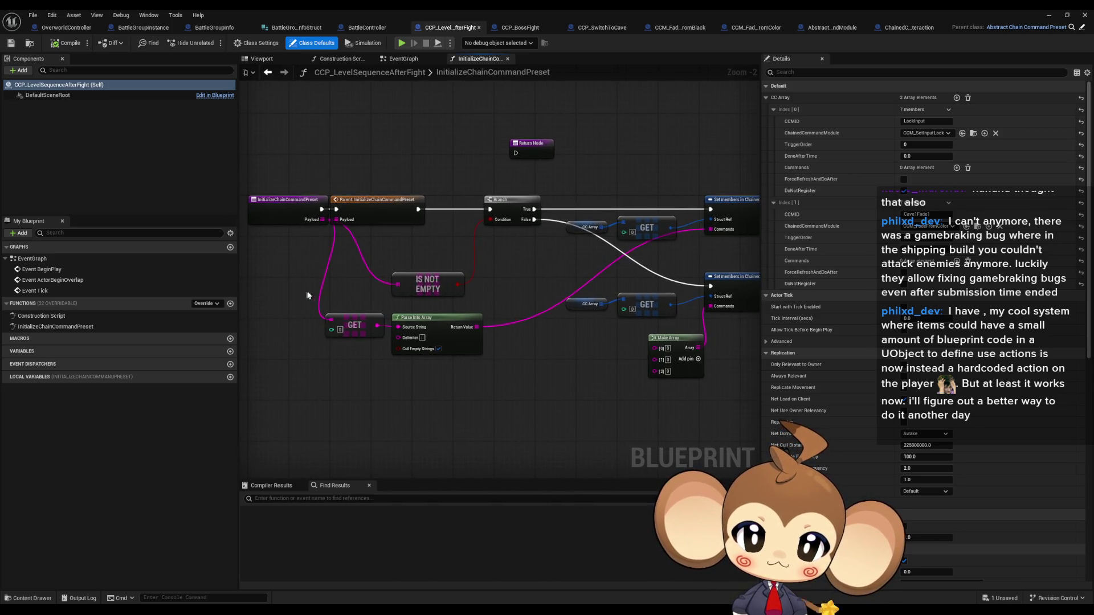
{"action": "left_click_drag", "start_coordinate": [312, 291], "coordinate": [361, 347]}
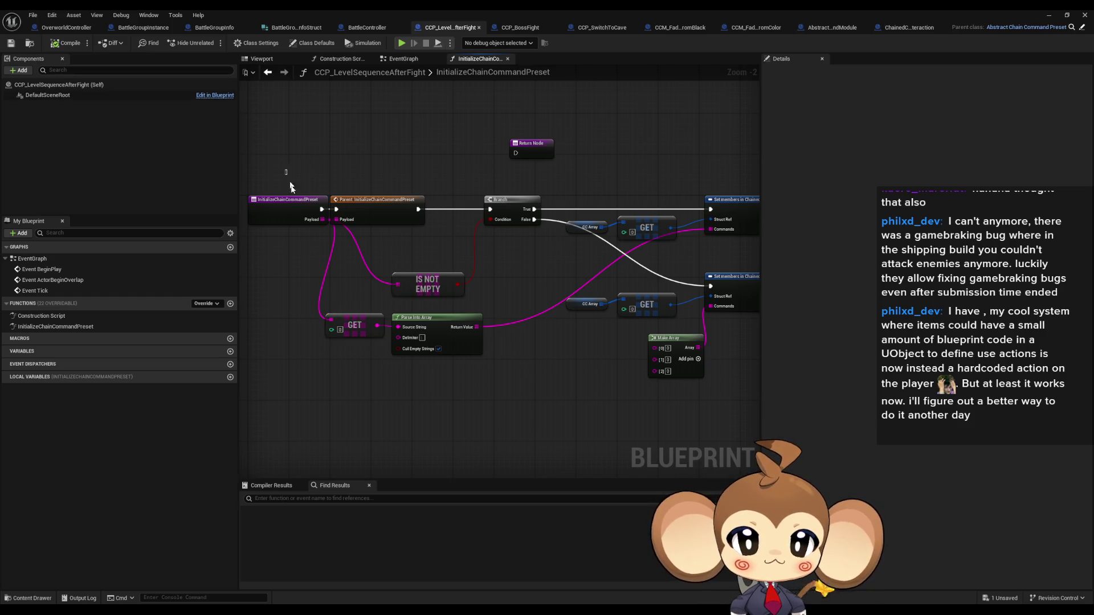
{"action": "left_click", "coordinate": [316, 221]}
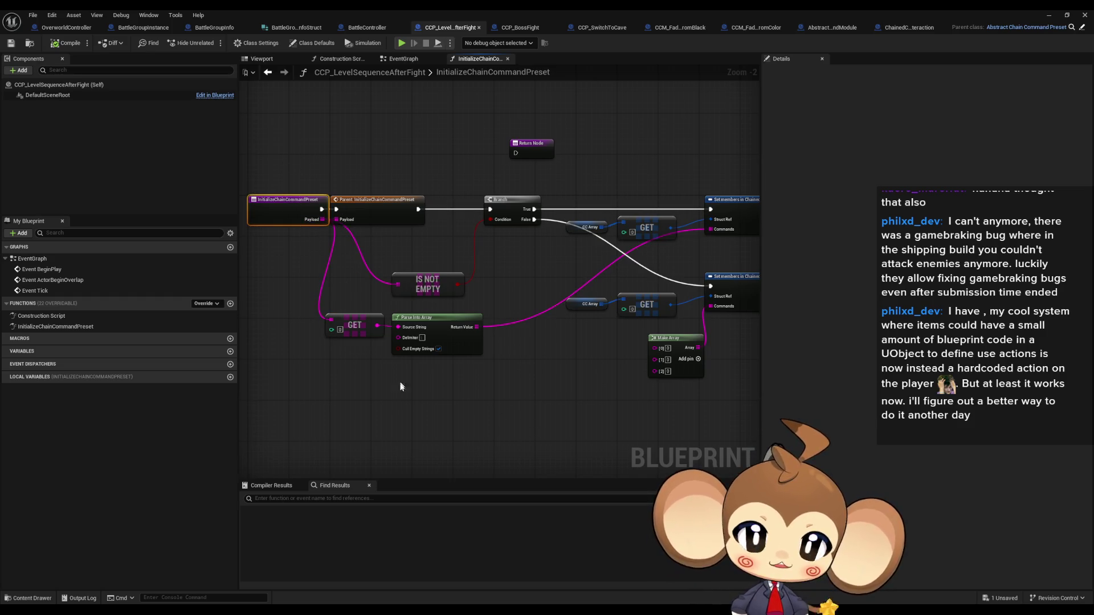
{"action": "mouse_move", "coordinate": [488, 350]}
{"action": "left_mouse_down"}
{"action": "mouse_move", "coordinate": [587, 247]}
{"action": "mouse_move", "coordinate": [648, 250]}
{"action": "mouse_move", "coordinate": [560, 405]}
{"action": "mouse_move", "coordinate": [473, 399]}
{"action": "mouse_move", "coordinate": [579, 378]}
{"action": "left_mouse_up"}
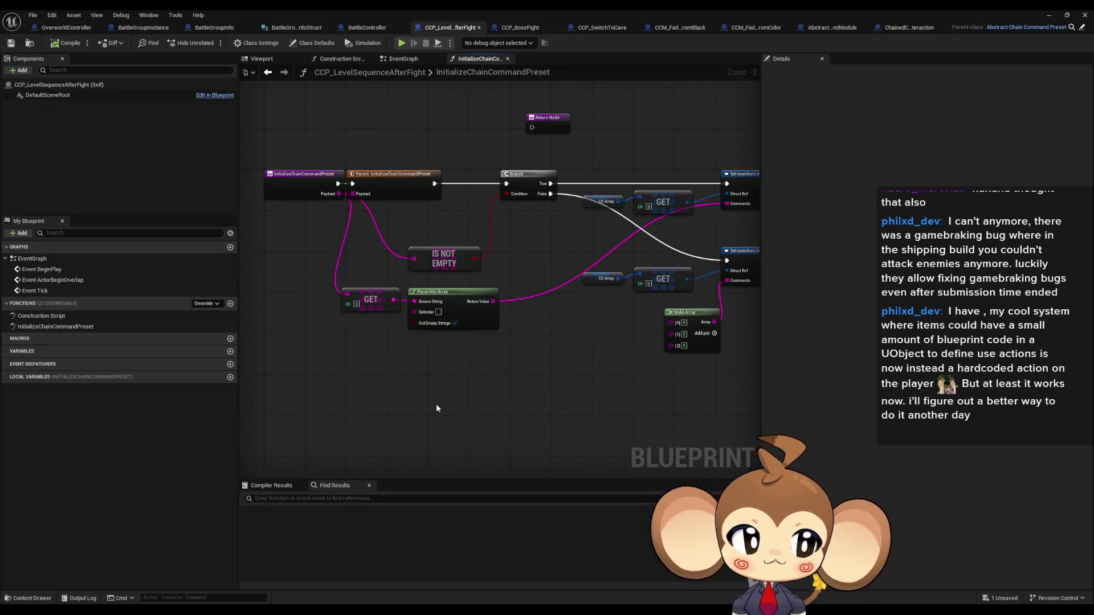
{"action": "left_click_drag", "start_coordinate": [577, 332], "coordinate": [523, 343]}
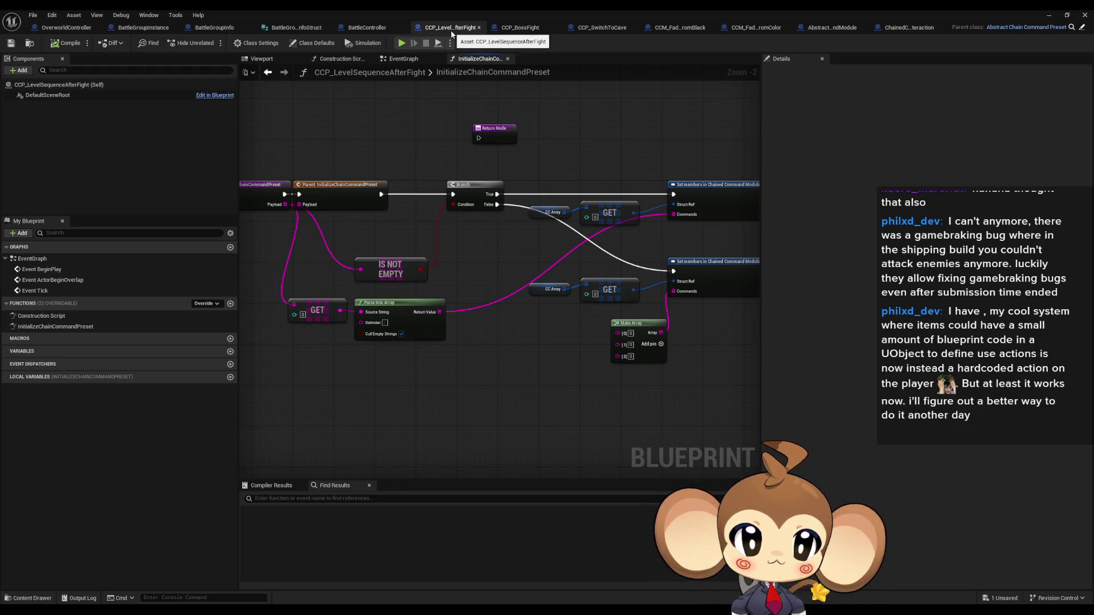
{"action": "double_click", "coordinate": [436, 9]}
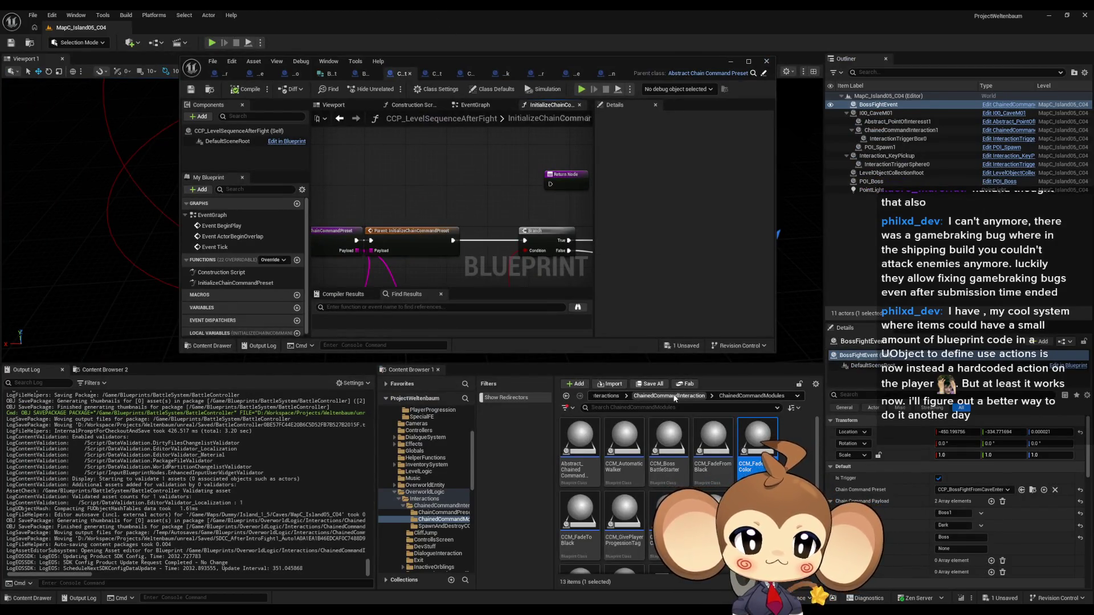
{"action": "double_click", "coordinate": [489, 64]}
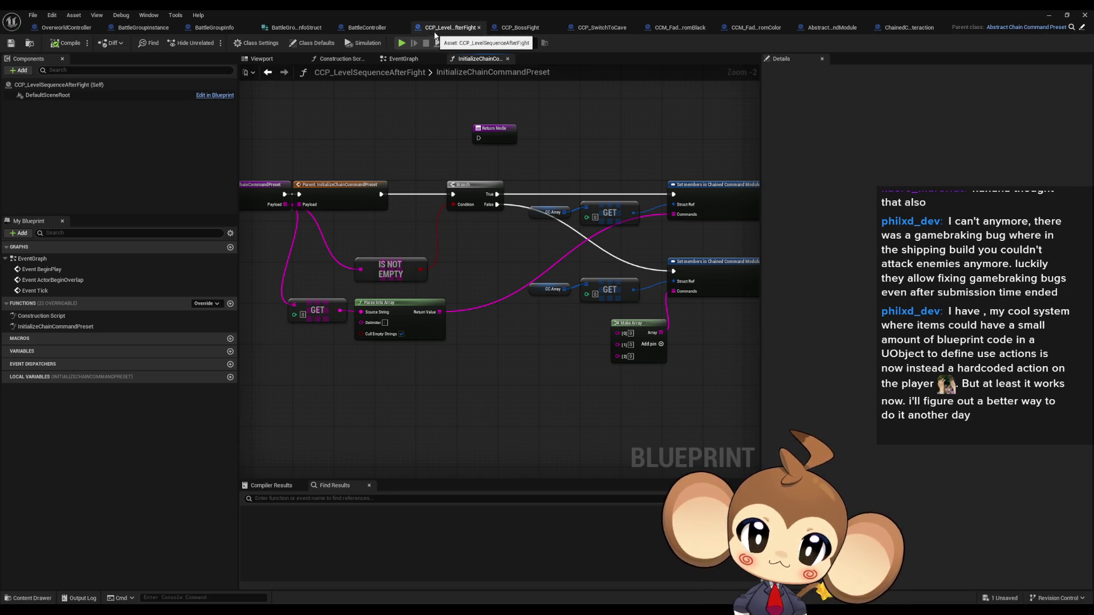
{"action": "left_click_drag", "start_coordinate": [307, 249], "coordinate": [347, 230]}
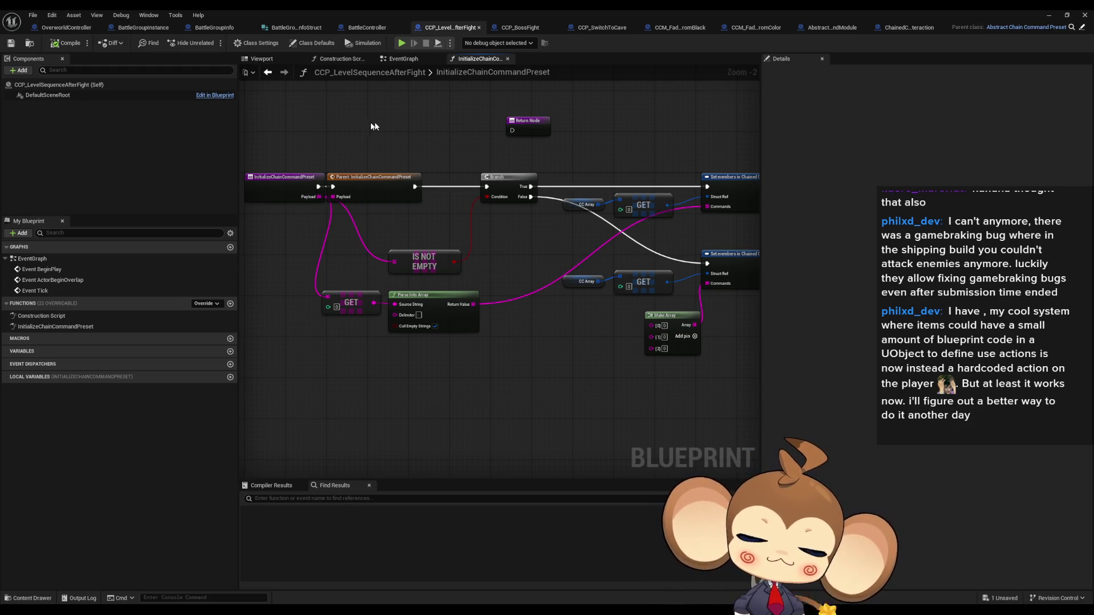
{"action": "left_click", "coordinate": [366, 26]}
Look over the SpawnActor and Make Array nodes, then view CCEventToFire's Details
{"action": "scroll", "coordinate": [570, 364], "scroll_direction": "up", "scroll_amount": 1}
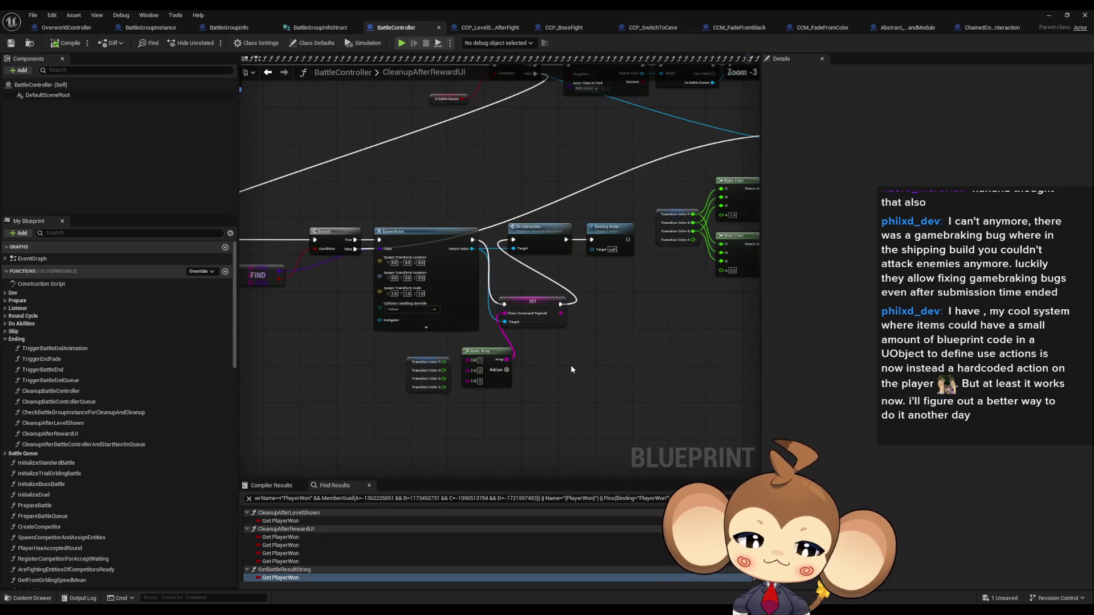
{"action": "left_click_drag", "start_coordinate": [570, 364], "coordinate": [663, 328]}
{"action": "left_click_drag", "start_coordinate": [478, 311], "coordinate": [624, 347]}
{"action": "scroll", "coordinate": [214, 399], "scroll_direction": "down", "scroll_amount": 2}
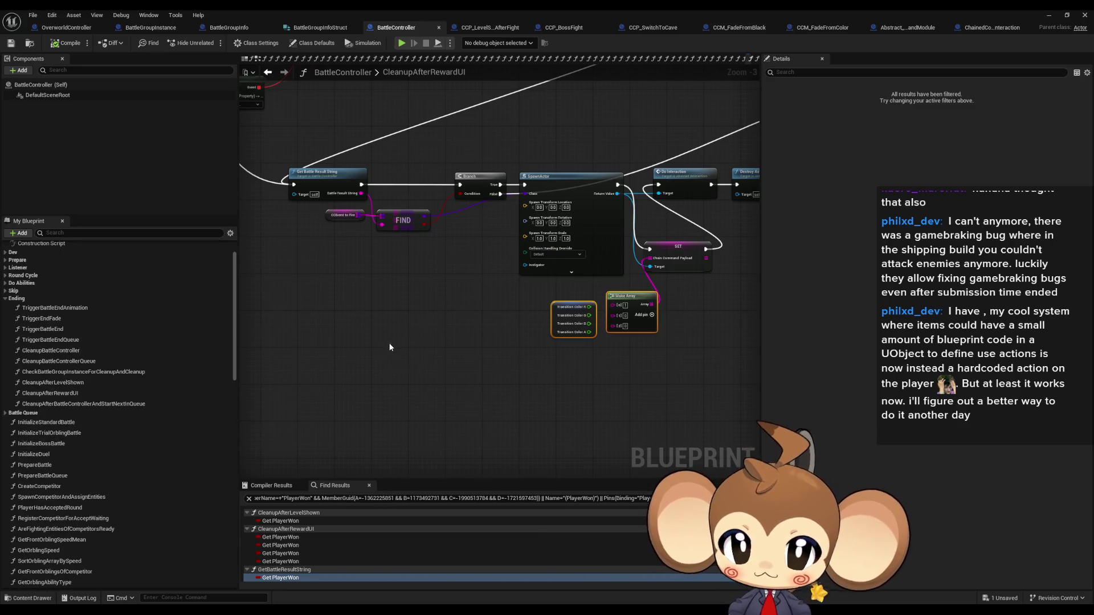
{"action": "scroll", "coordinate": [165, 456], "scroll_direction": "down", "scroll_amount": 15}
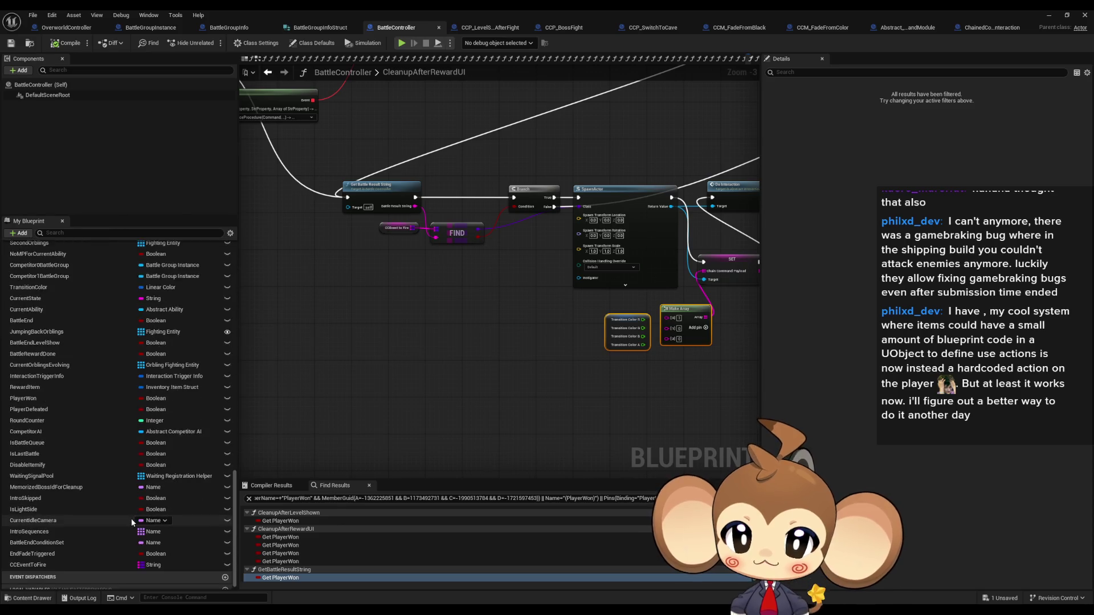
{"action": "scroll", "coordinate": [131, 519], "scroll_direction": "down", "scroll_amount": 6}
{"action": "left_click", "coordinate": [60, 558]}
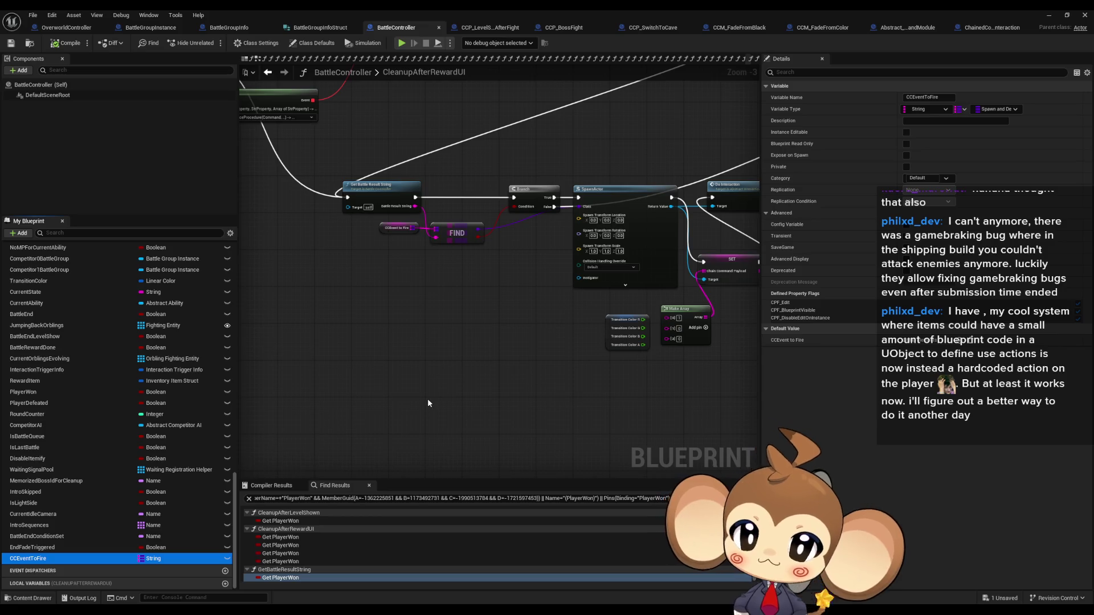
Expand the Prepare function category and open the 1_NextFightInQueue graph
{"action": "scroll", "coordinate": [157, 406], "scroll_direction": "up", "scroll_amount": 5}
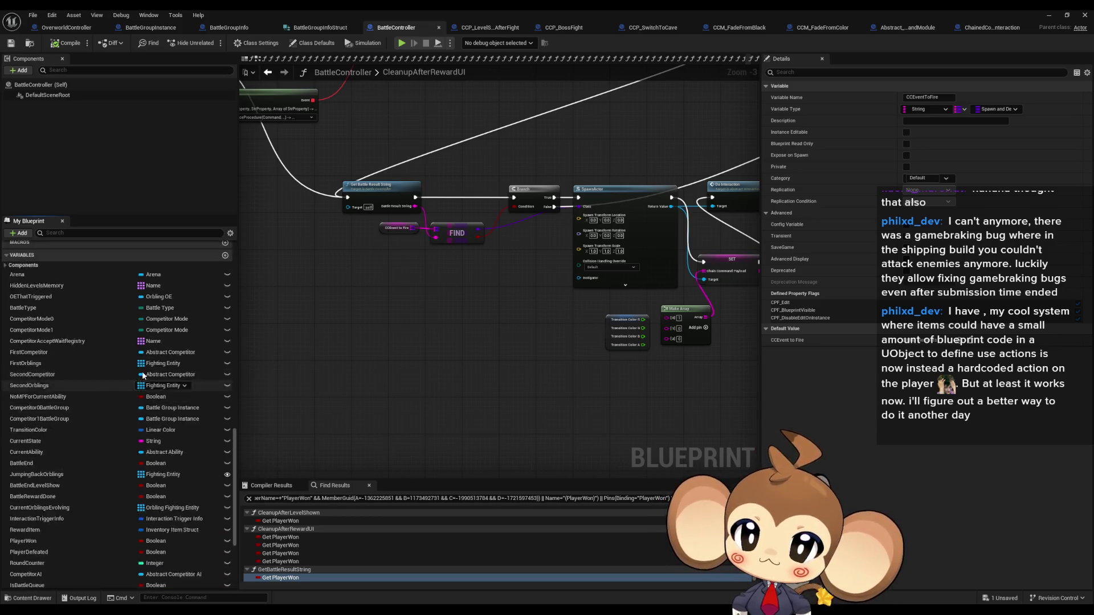
{"action": "scroll", "coordinate": [152, 407], "scroll_direction": "up", "scroll_amount": 10}
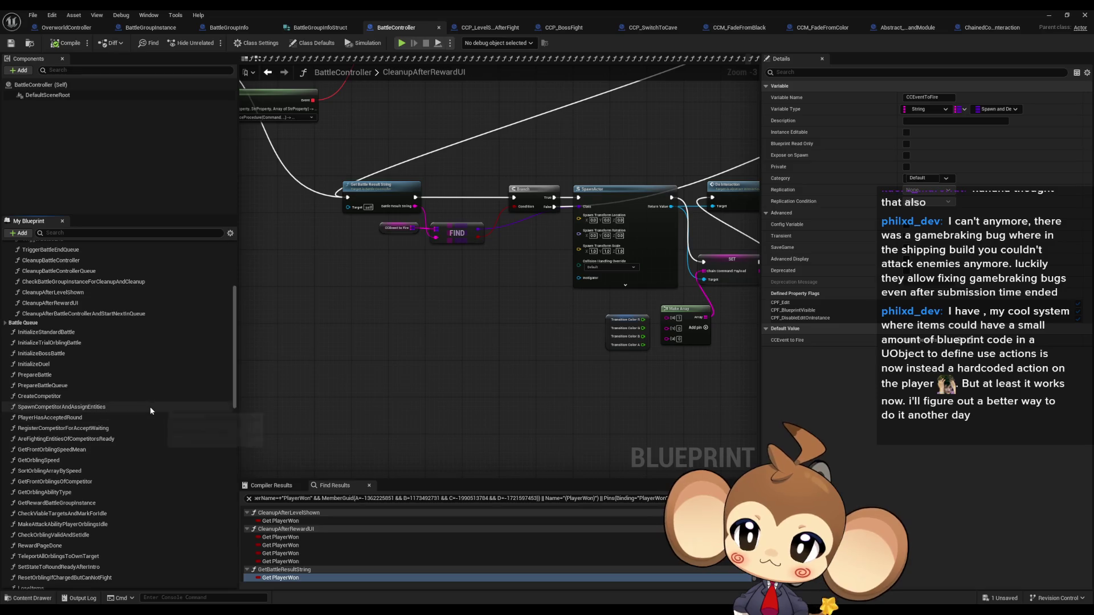
{"action": "scroll", "coordinate": [146, 405], "scroll_direction": "up", "scroll_amount": 2}
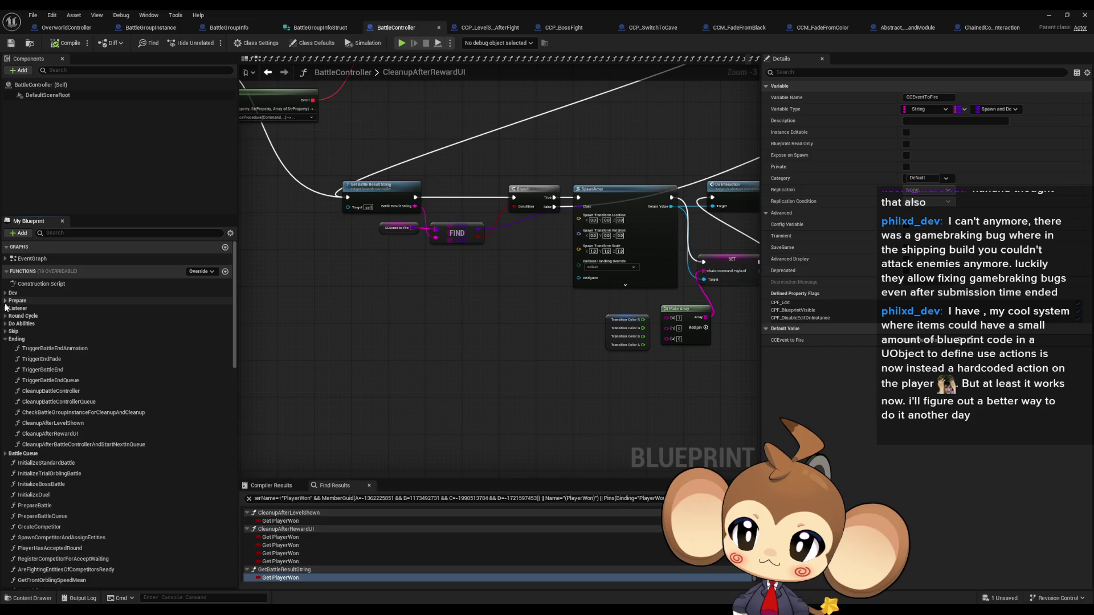
{"action": "left_click", "coordinate": [6, 307]}
{"action": "left_click", "coordinate": [6, 308]}
{"action": "left_click", "coordinate": [6, 301]}
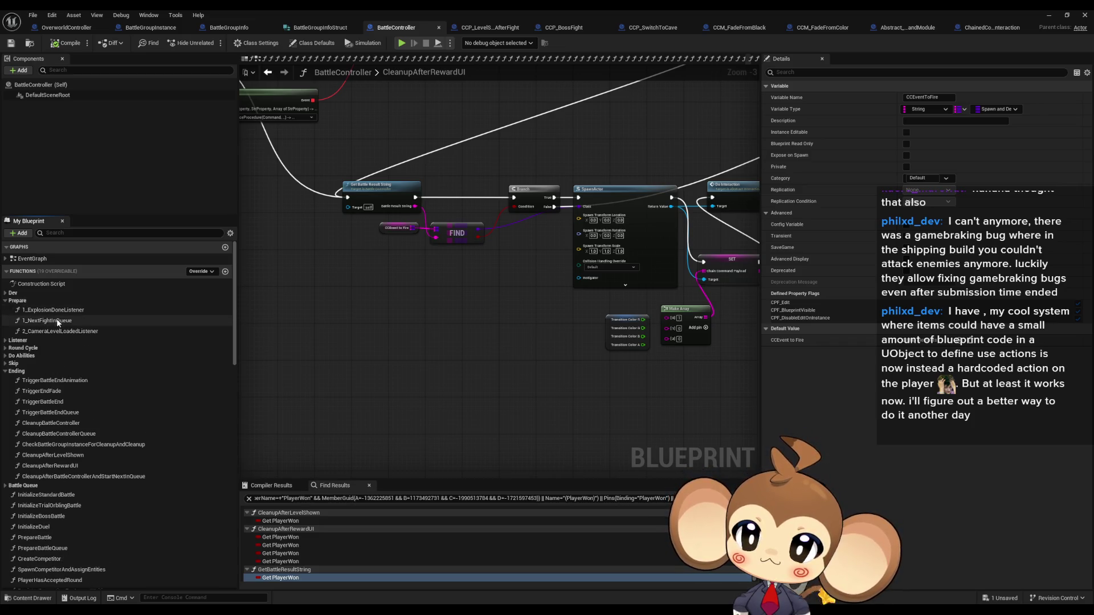
{"action": "scroll", "coordinate": [86, 453], "scroll_direction": "down", "scroll_amount": 5}
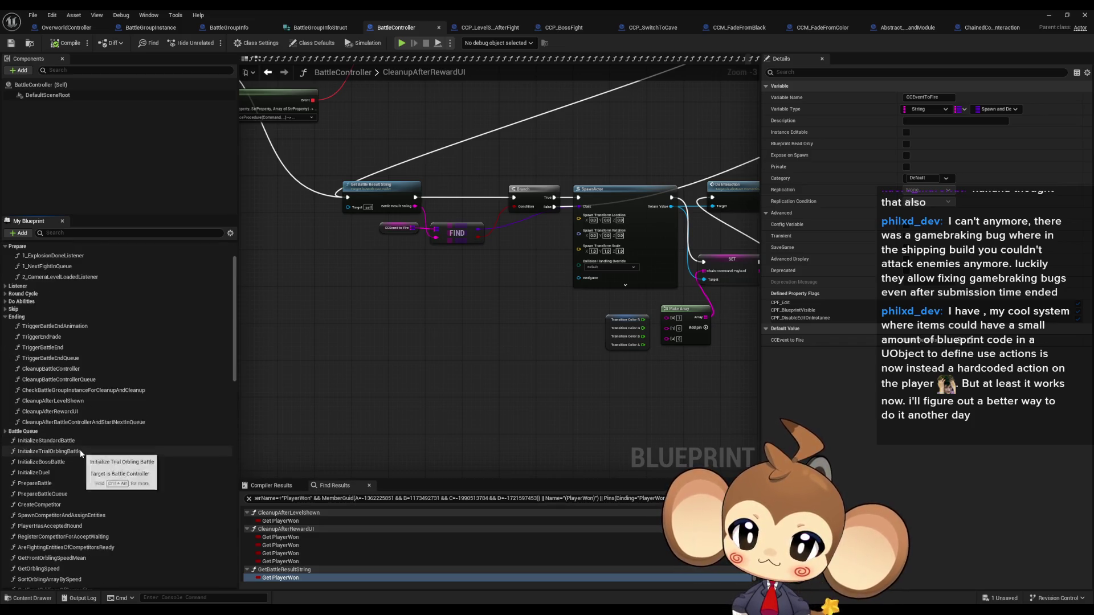
{"action": "scroll", "coordinate": [91, 453], "scroll_direction": "up", "scroll_amount": 5}
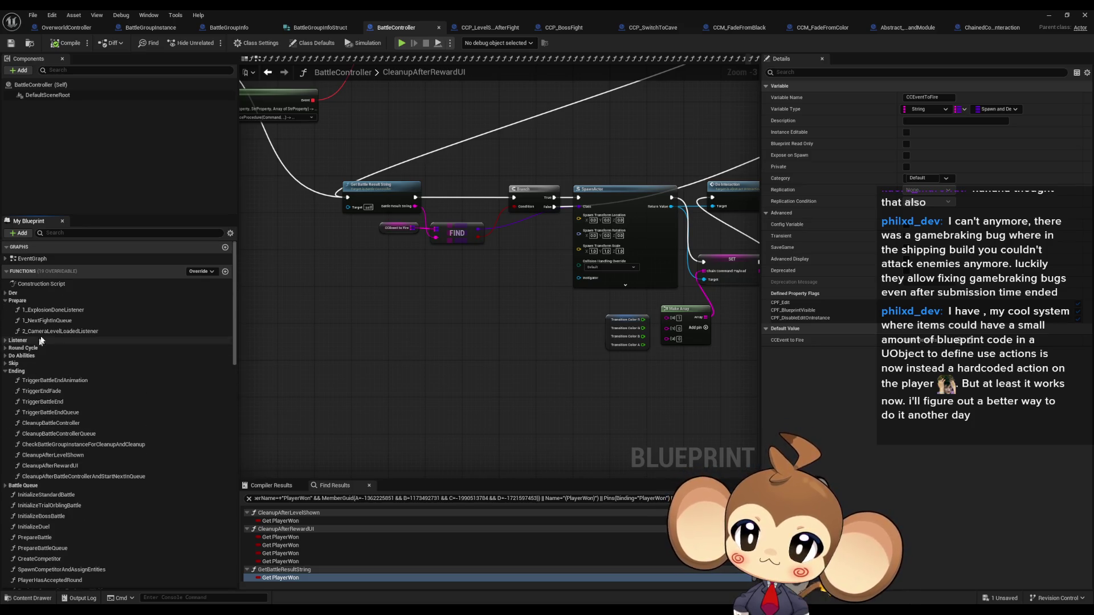
{"action": "double_click", "coordinate": [59, 331]}
{"action": "double_click", "coordinate": [57, 321]}
Open 1_ExplosionDoneListener and pan along its chain to the Create Competitor AI nodes
{"action": "double_click", "coordinate": [53, 309]}
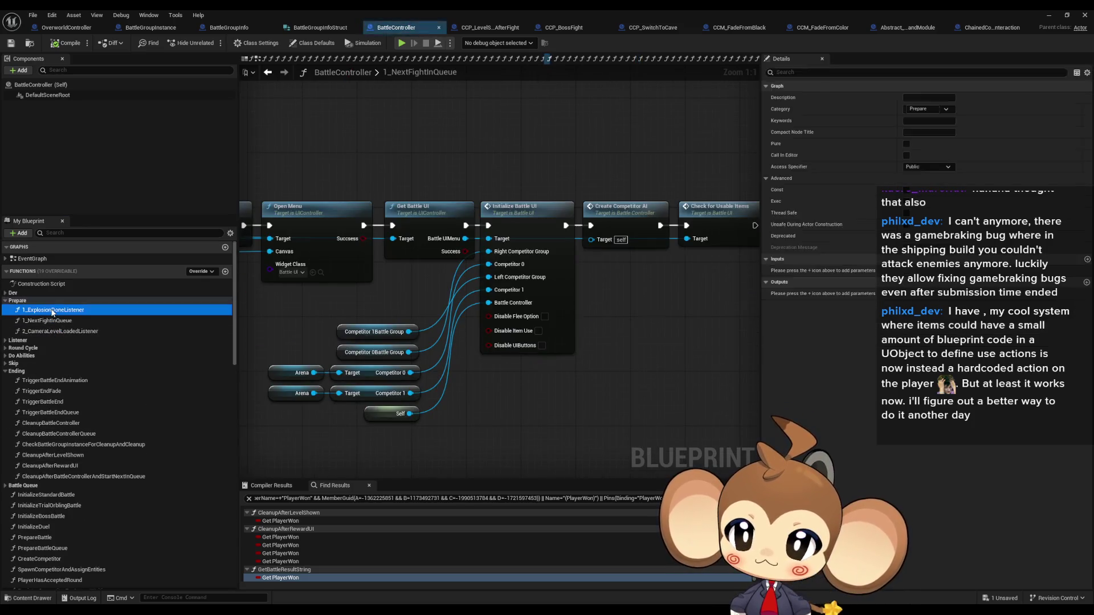
{"action": "scroll", "coordinate": [518, 436], "scroll_direction": "up", "scroll_amount": 4}
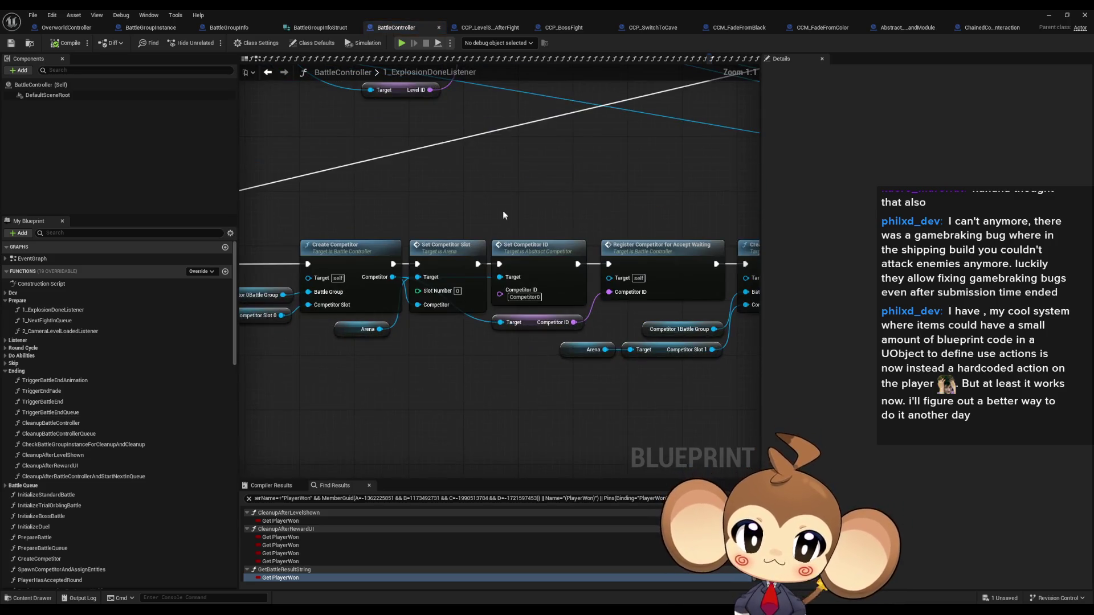
{"action": "left_click", "coordinate": [546, 277]}
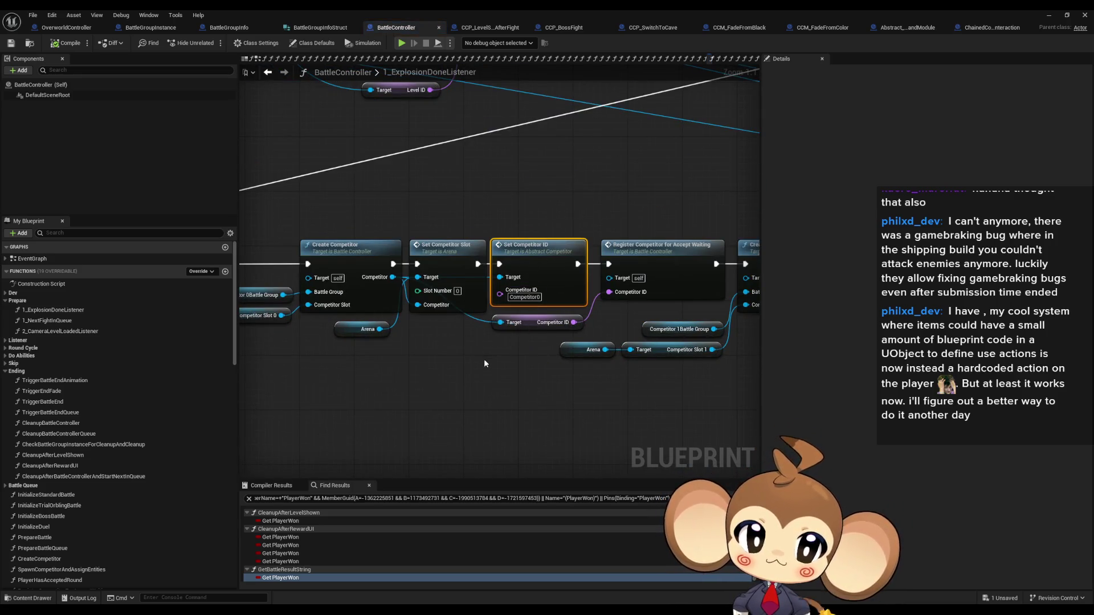
{"action": "scroll", "coordinate": [485, 363], "scroll_direction": "down", "scroll_amount": 6}
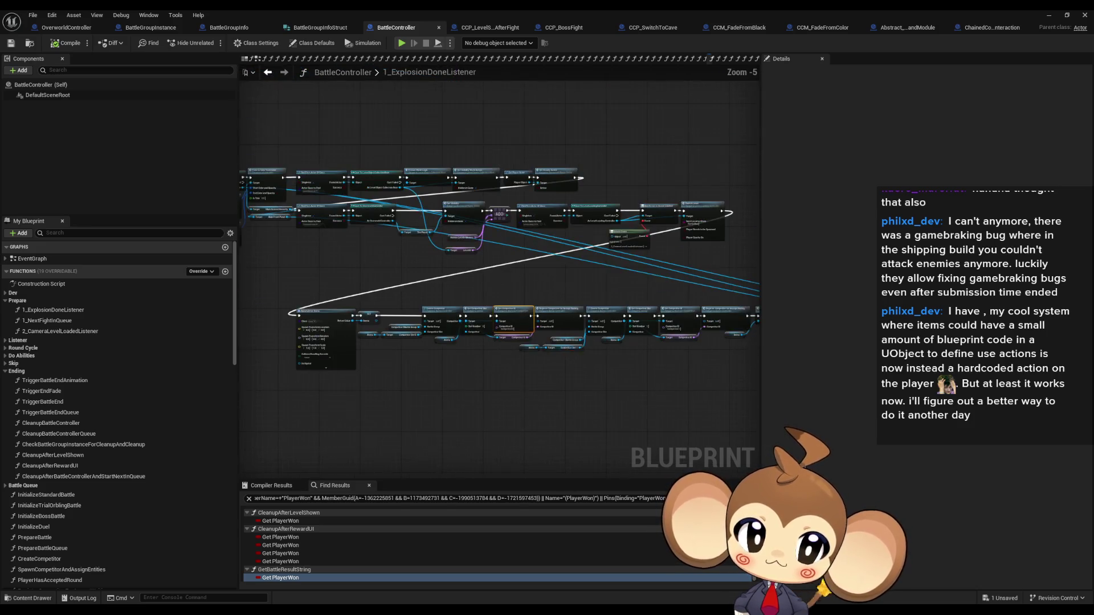
{"action": "scroll", "coordinate": [515, 295], "scroll_direction": "up", "scroll_amount": 3}
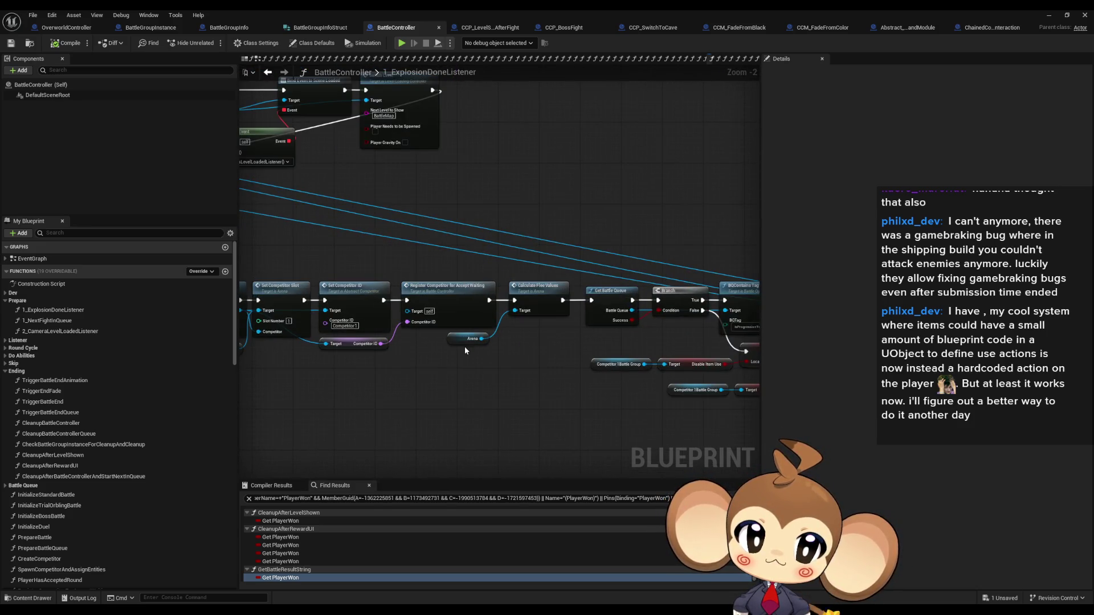
{"action": "left_click_drag", "start_coordinate": [579, 344], "coordinate": [50, 317]}
{"action": "left_click_drag", "start_coordinate": [428, 345], "coordinate": [329, 338]}
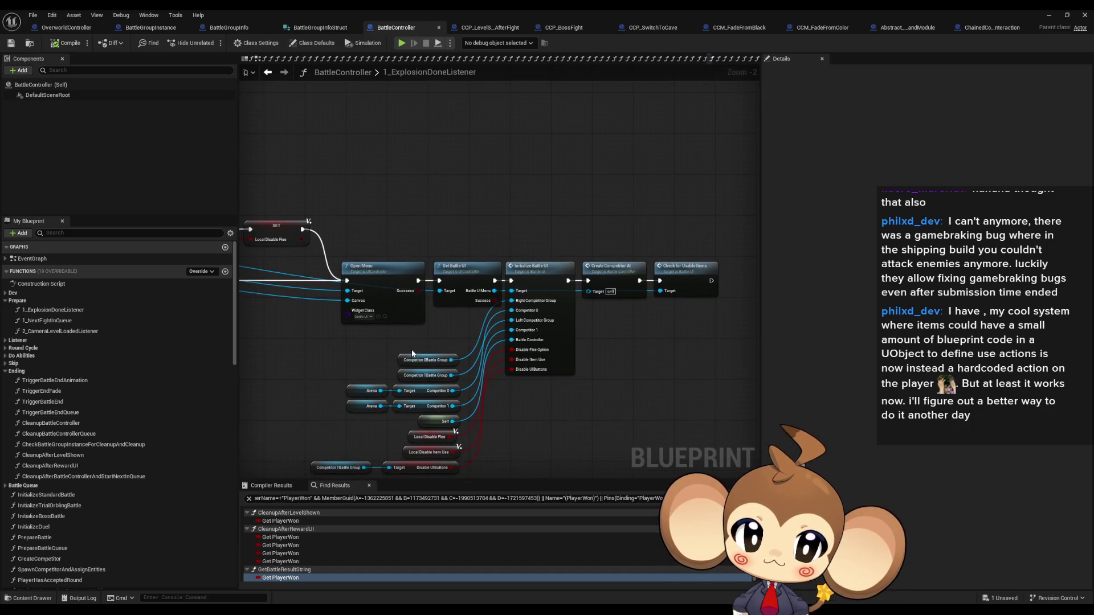
{"action": "left_click", "coordinate": [303, 28]}
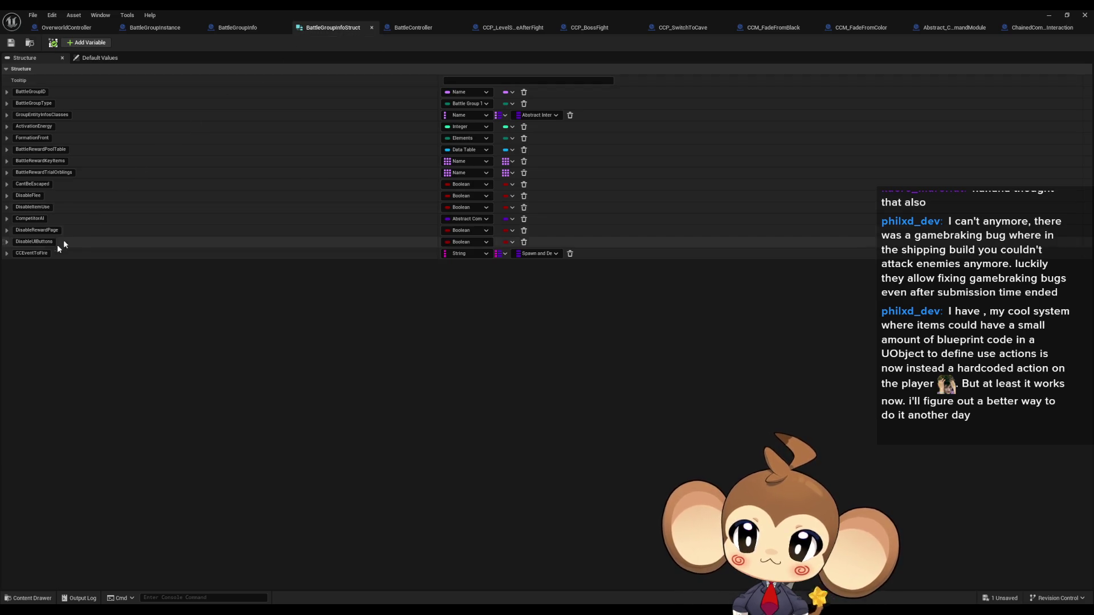
{"action": "left_click", "coordinate": [412, 28]}
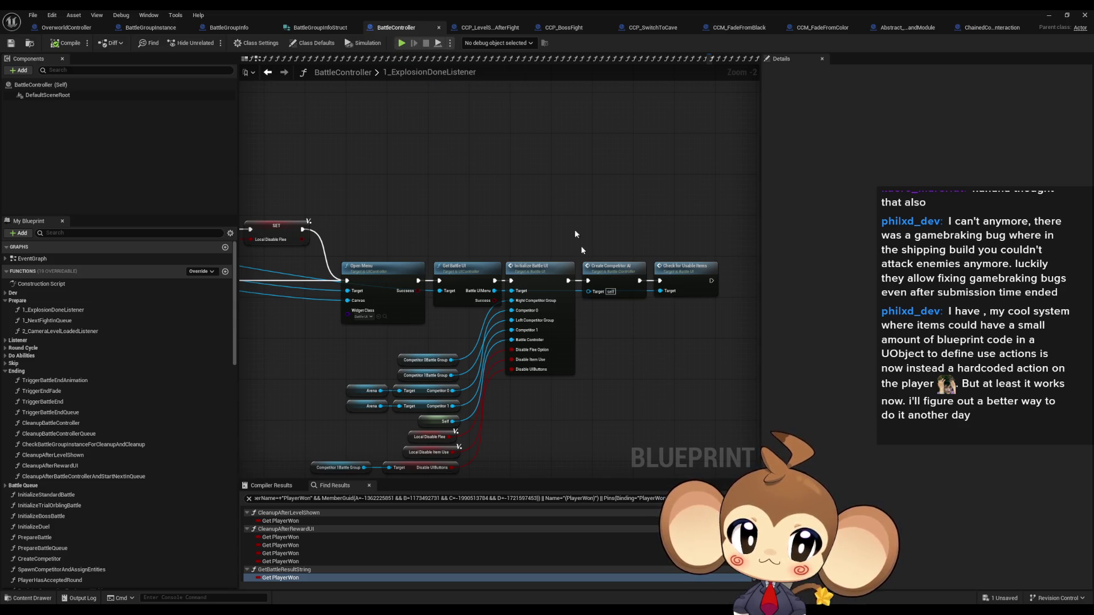
Inspect the Create Competitor AI, Initialize Battle UI and Local Disable nodes and their getters
{"action": "scroll", "coordinate": [595, 288], "scroll_direction": "up", "scroll_amount": 2}
{"action": "left_click", "coordinate": [619, 268]}
{"action": "left_click", "coordinate": [435, 297]}
{"action": "left_click_drag", "start_coordinate": [434, 296], "coordinate": [508, 299]}
{"action": "left_click", "coordinate": [584, 273]}
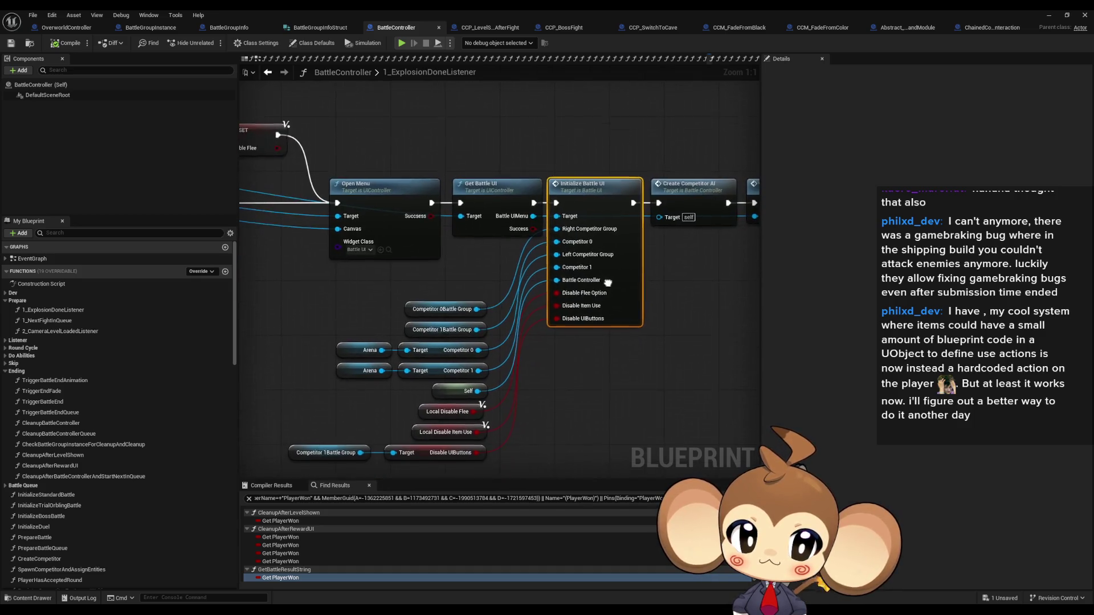
{"action": "left_click_drag", "start_coordinate": [525, 427], "coordinate": [525, 348]}
{"action": "left_click_drag", "start_coordinate": [318, 278], "coordinate": [547, 453]}
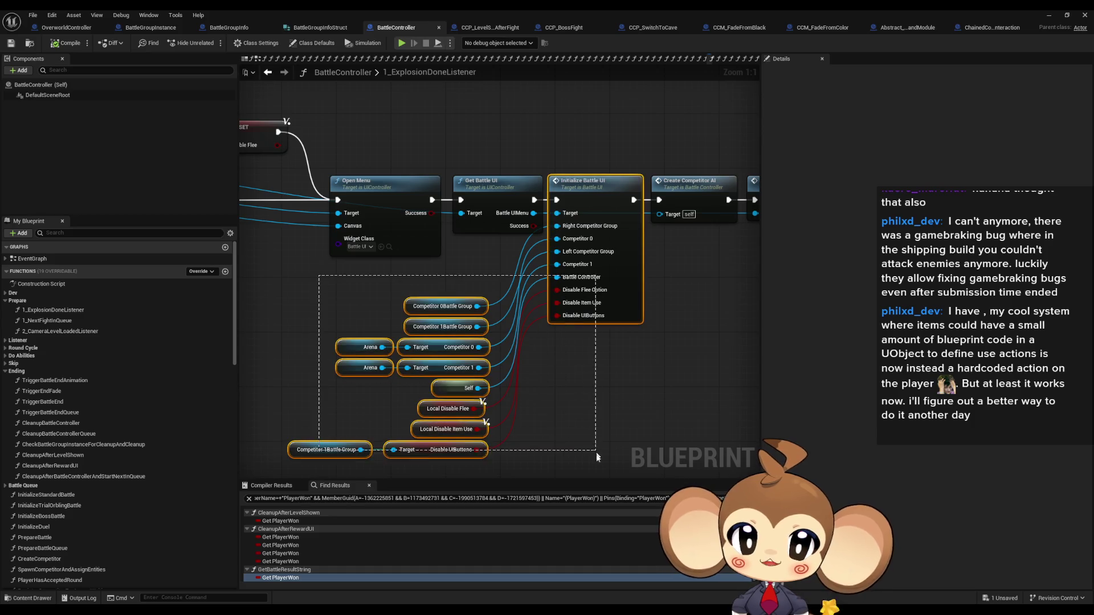
{"action": "left_click_drag", "start_coordinate": [544, 410], "coordinate": [540, 365]}
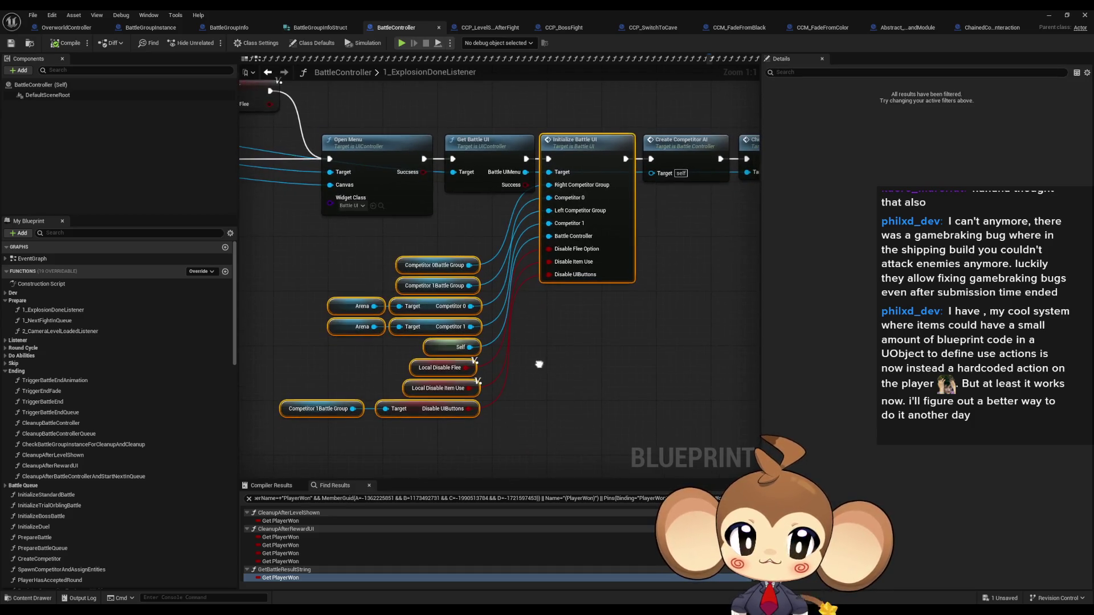
{"action": "left_click", "coordinate": [570, 350]}
Drop a Set CCEventToFire node into the graph near the chain
{"action": "scroll", "coordinate": [149, 476], "scroll_direction": "down", "scroll_amount": 10}
{"action": "scroll", "coordinate": [146, 478], "scroll_direction": "down", "scroll_amount": 15}
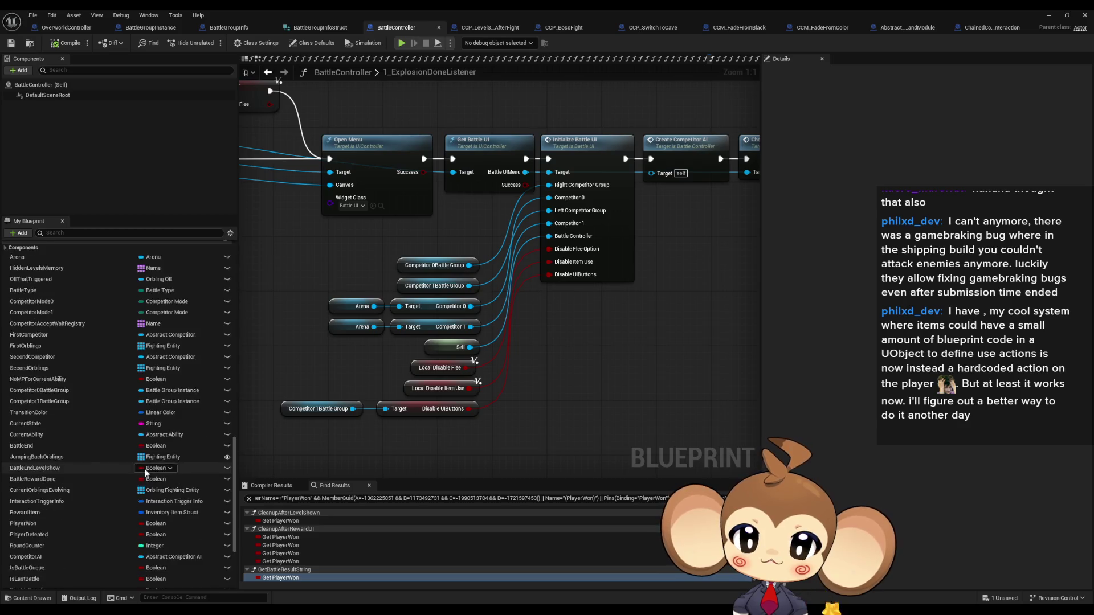
{"action": "mouse_move", "coordinate": [94, 559]}
{"action": "left_mouse_down"}
{"action": "mouse_move", "coordinate": [593, 367]}
{"action": "mouse_move", "coordinate": [315, 217]}
{"action": "mouse_move", "coordinate": [633, 273]}
{"action": "mouse_move", "coordinate": [479, 337]}
{"action": "left_mouse_up"}
{"action": "scroll", "coordinate": [480, 337], "scroll_direction": "down", "scroll_amount": 2}
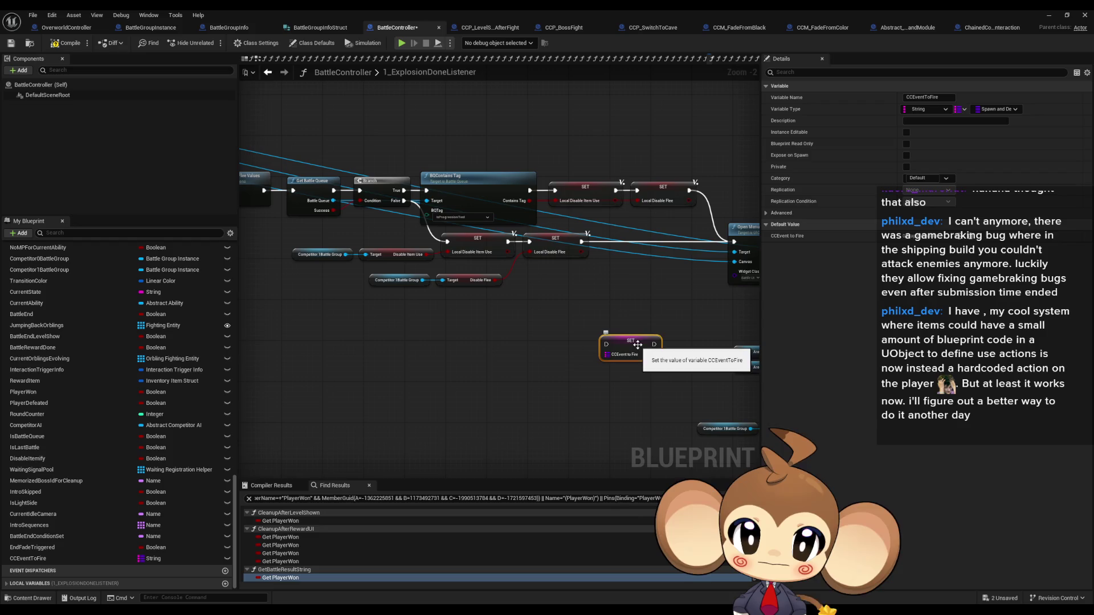
{"action": "left_click_drag", "start_coordinate": [643, 341], "coordinate": [329, 336]}
{"action": "left_click_drag", "start_coordinate": [336, 222], "coordinate": [483, 230]}
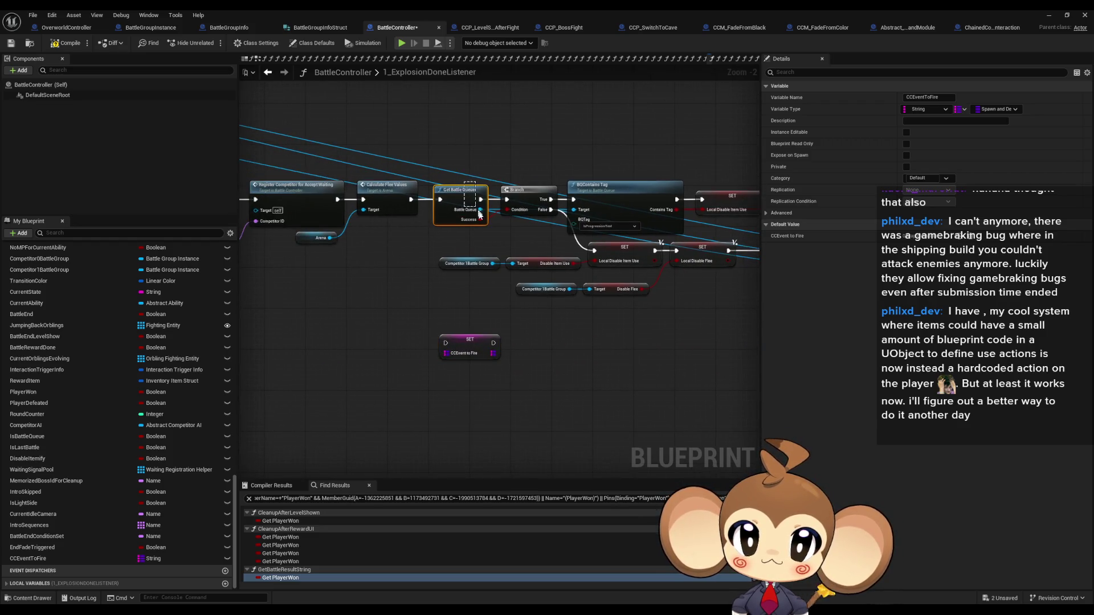
{"action": "left_click_drag", "start_coordinate": [465, 339], "coordinate": [419, 309]}
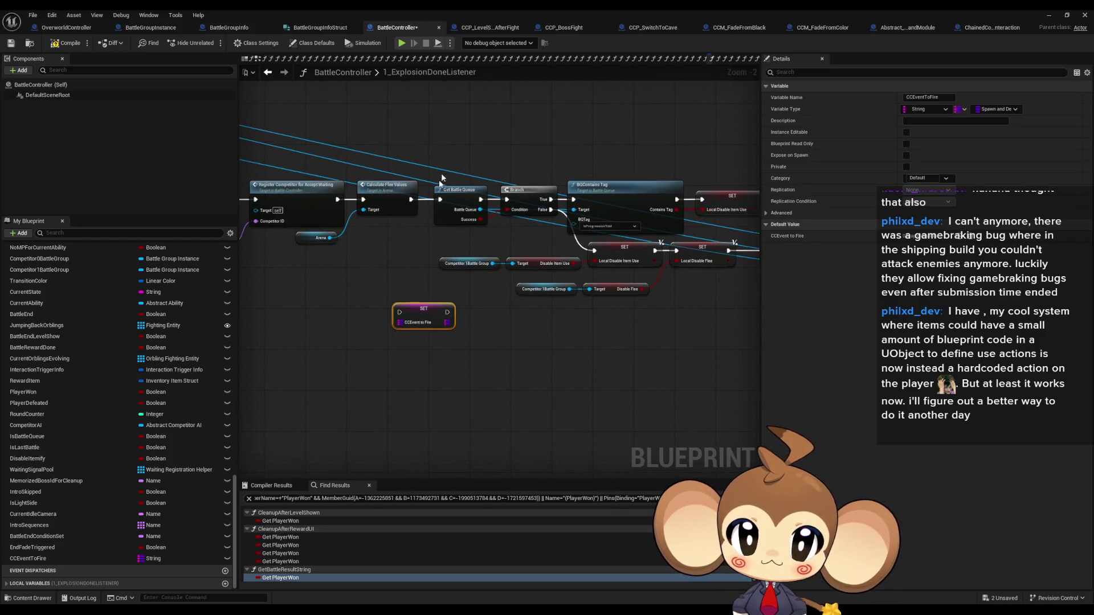
{"action": "left_click", "coordinate": [450, 191]}
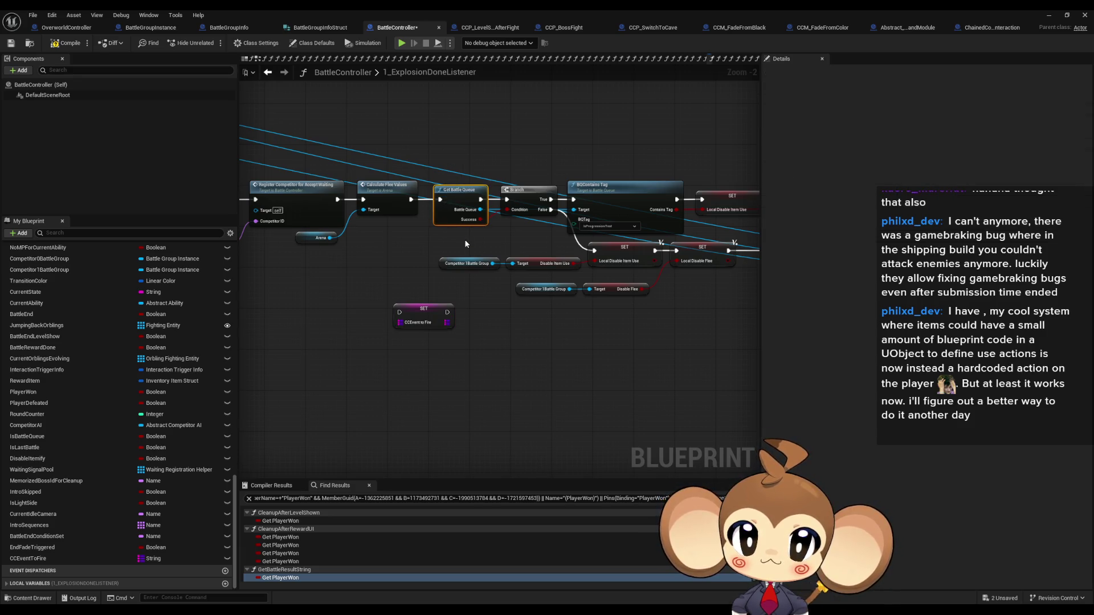
{"action": "left_click_drag", "start_coordinate": [429, 242], "coordinate": [572, 266]}
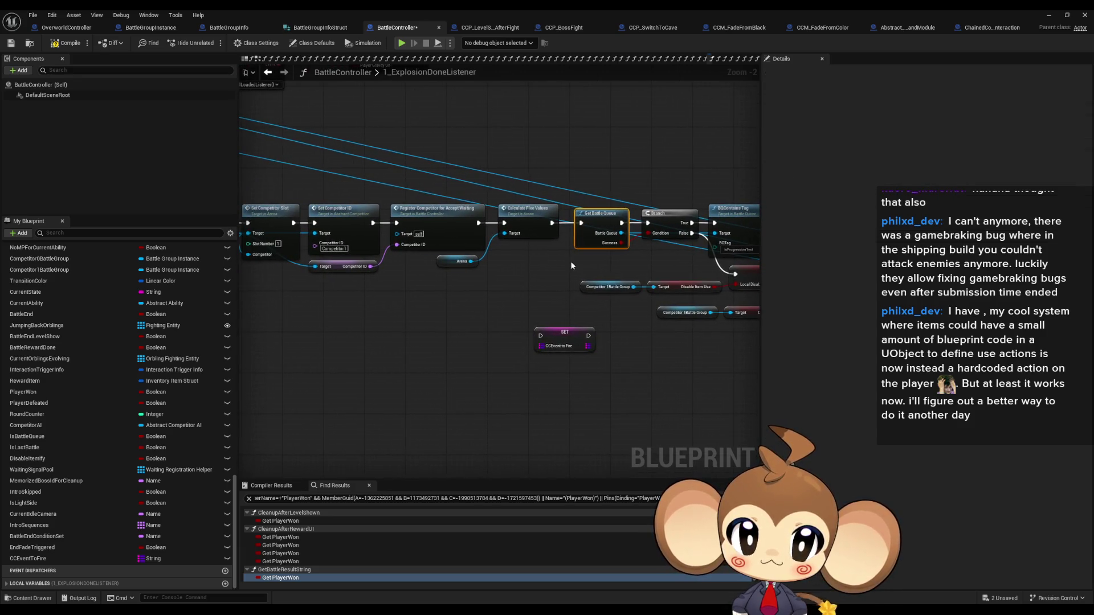
{"action": "left_click_drag", "start_coordinate": [416, 285], "coordinate": [603, 287]}
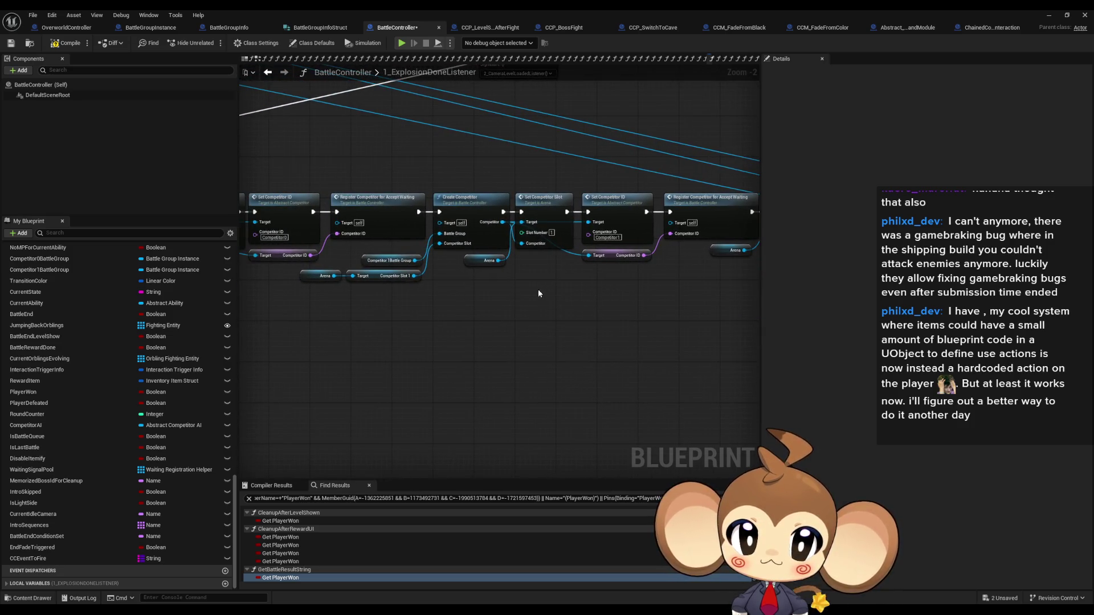
{"action": "scroll", "coordinate": [565, 269], "scroll_direction": "up", "scroll_amount": 2}
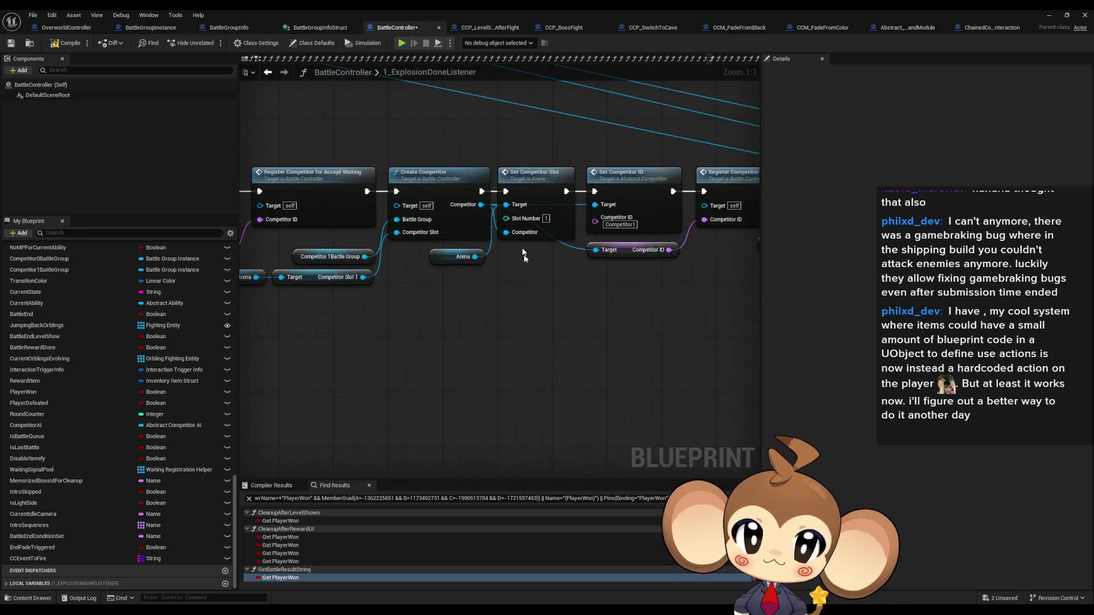
{"action": "left_click_drag", "start_coordinate": [524, 153], "coordinate": [541, 231]}
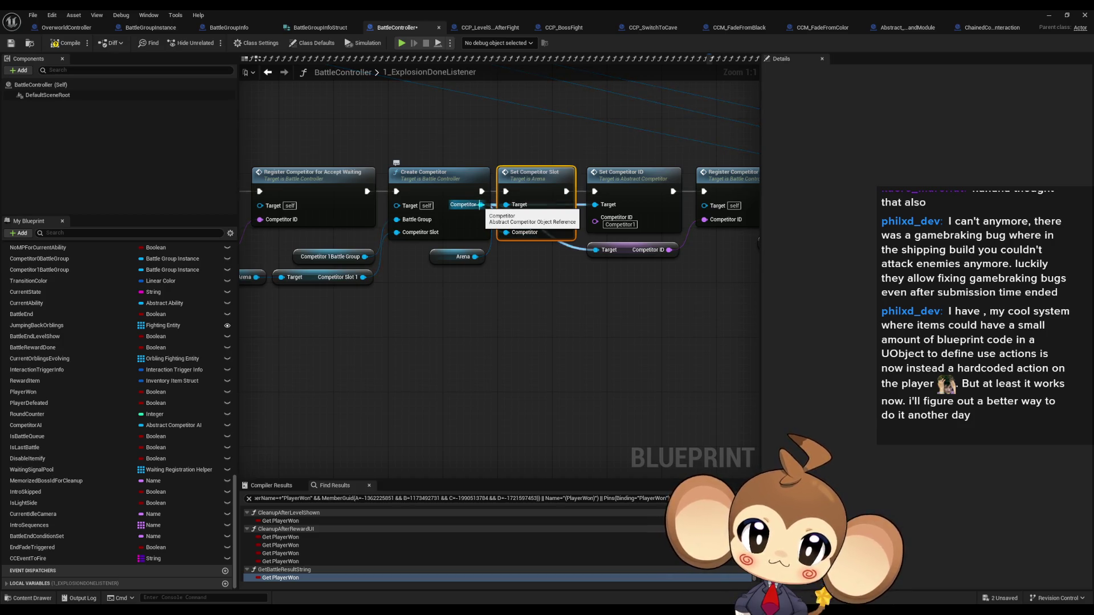
{"action": "left_click", "coordinate": [659, 219]}
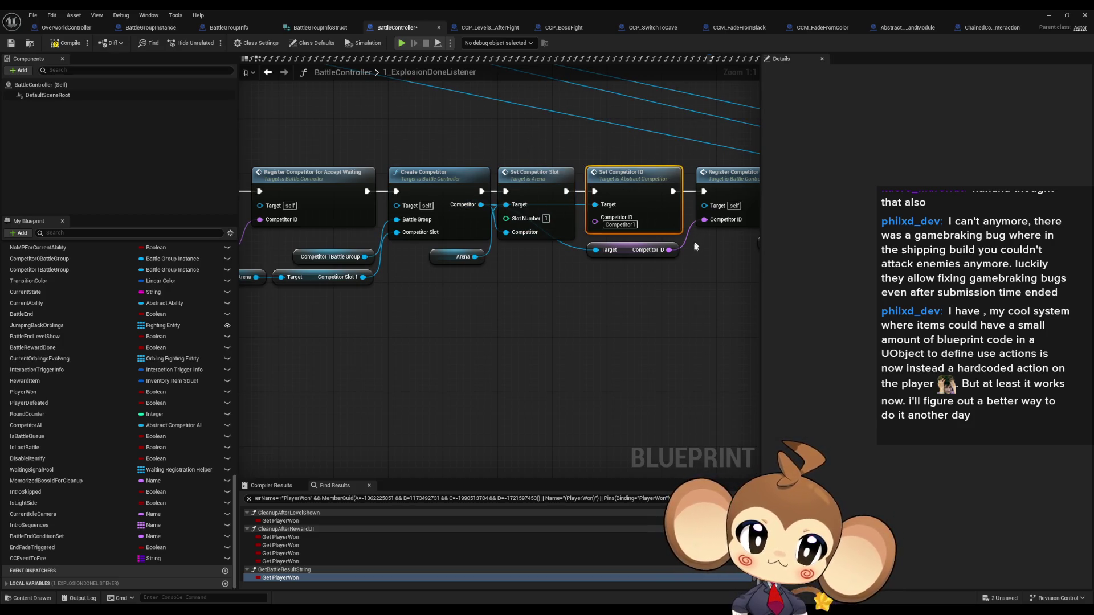
{"action": "left_click_drag", "start_coordinate": [695, 246], "coordinate": [555, 290]}
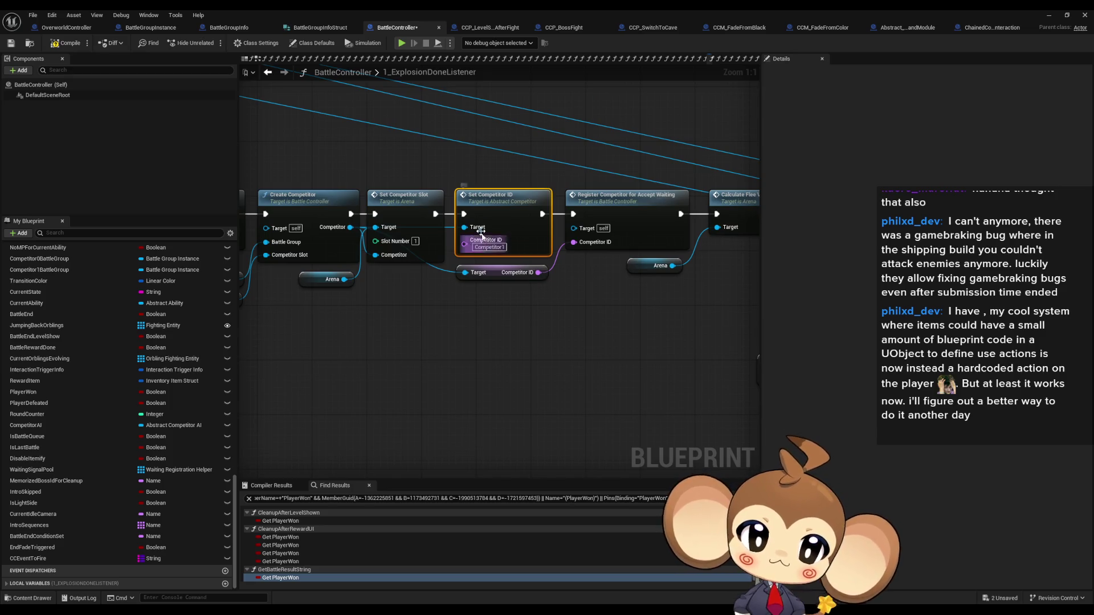
{"action": "left_click", "coordinate": [396, 209]}
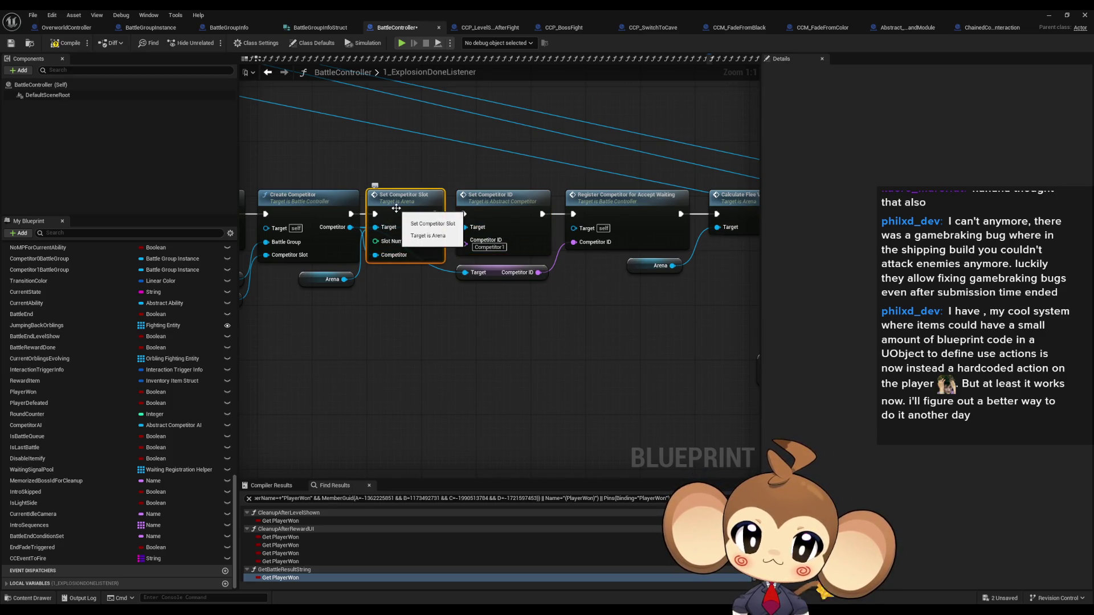
Open the Set Competitor Slot and Set Competitor ID functions, briefly checking BattleGroupInstance
{"action": "double_click", "coordinate": [399, 208]}
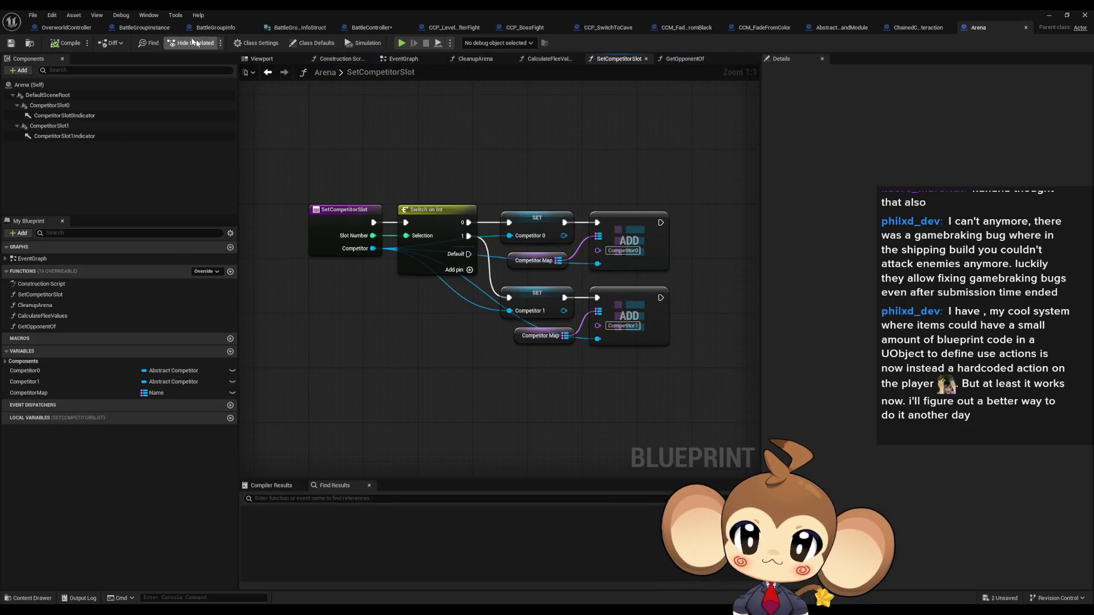
{"action": "left_click", "coordinate": [142, 32]}
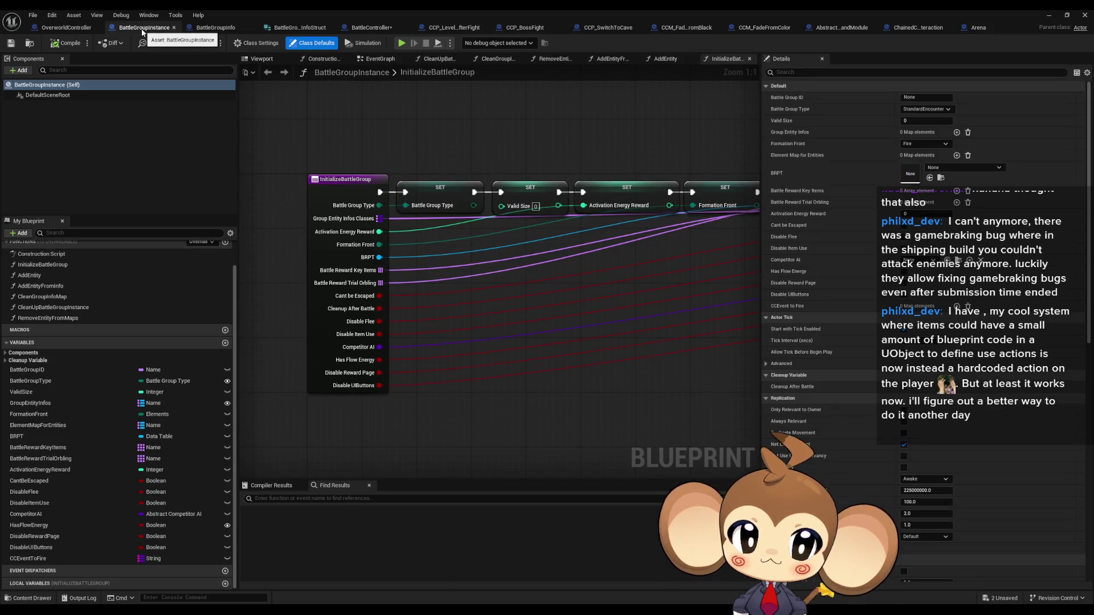
{"action": "left_click", "coordinate": [378, 30]}
{"action": "left_click", "coordinate": [512, 208]}
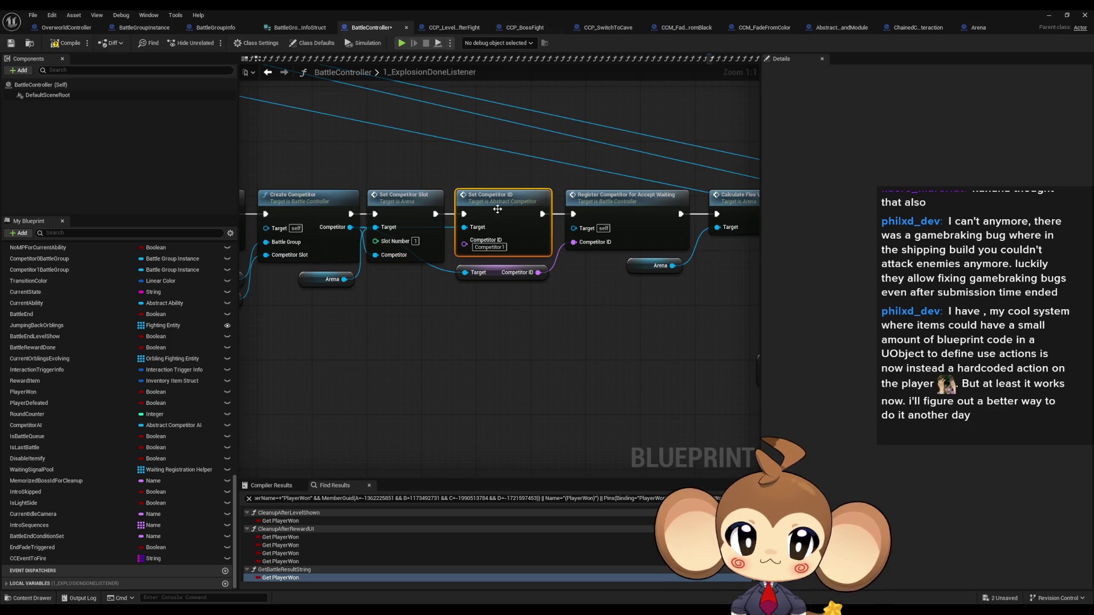
{"action": "double_click", "coordinate": [512, 208]}
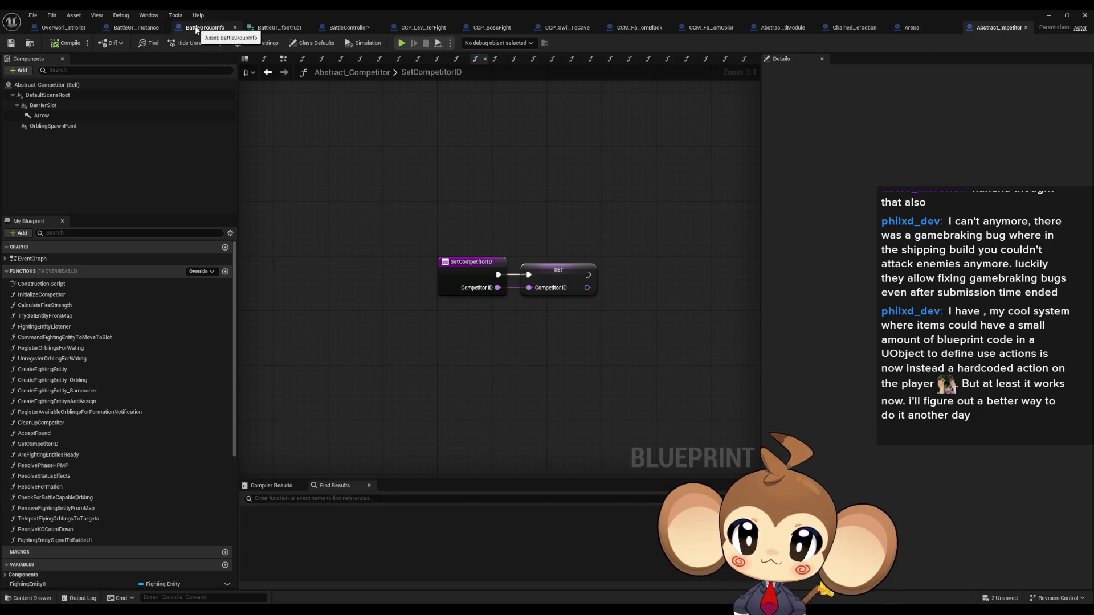
{"action": "left_click", "coordinate": [348, 27]}
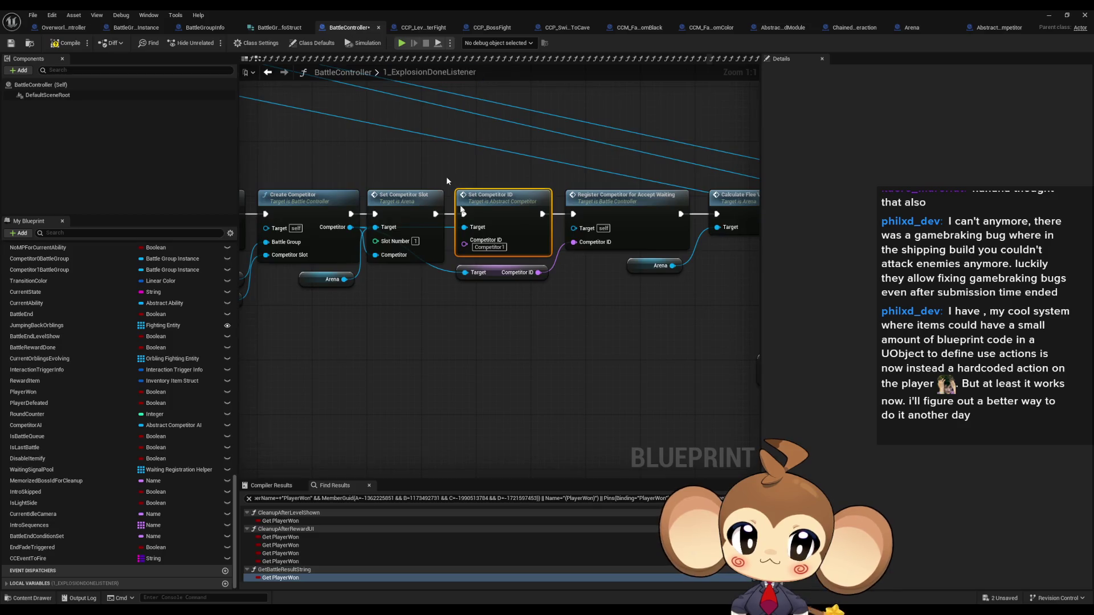
Open RegisterCompetitorForAcceptWaiting, then return to the 1_ExplosionDoneListener graph
{"action": "left_click", "coordinate": [546, 223]}
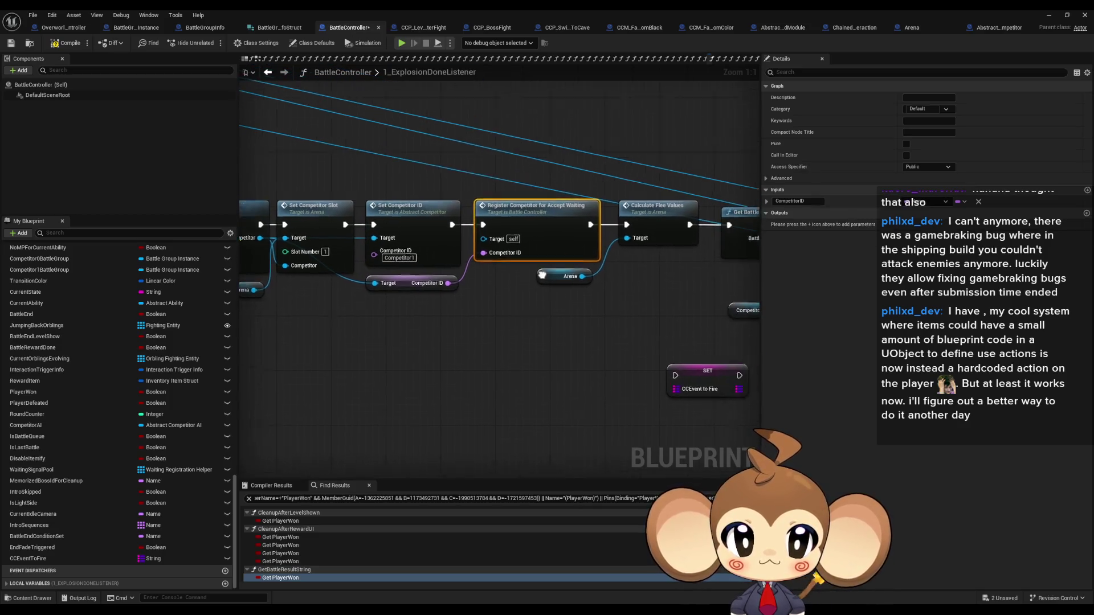
{"action": "double_click", "coordinate": [512, 240]}
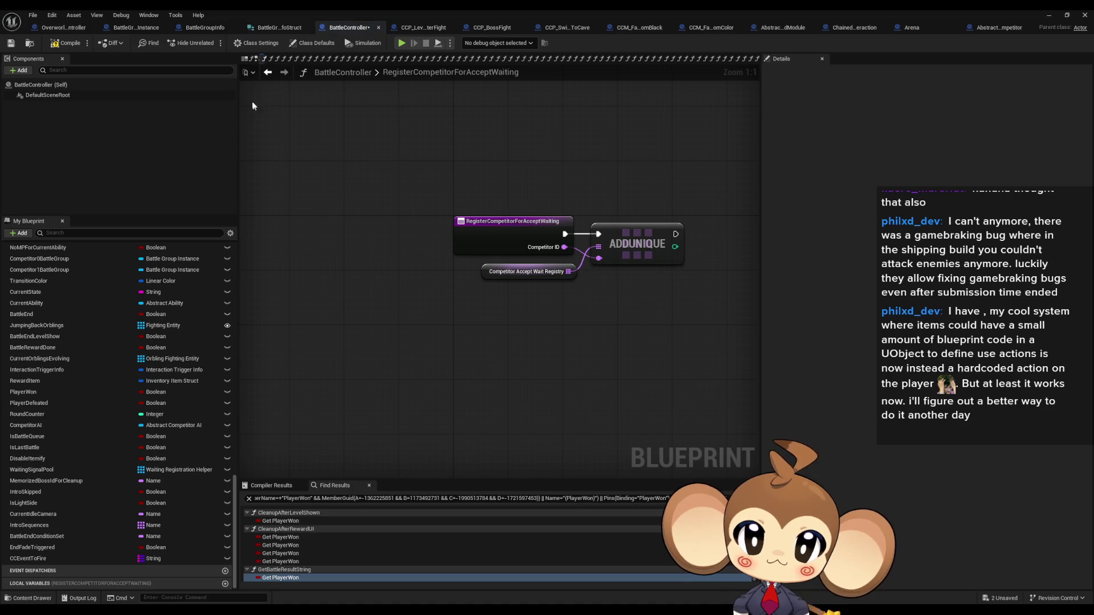
{"action": "left_click", "coordinate": [268, 71]}
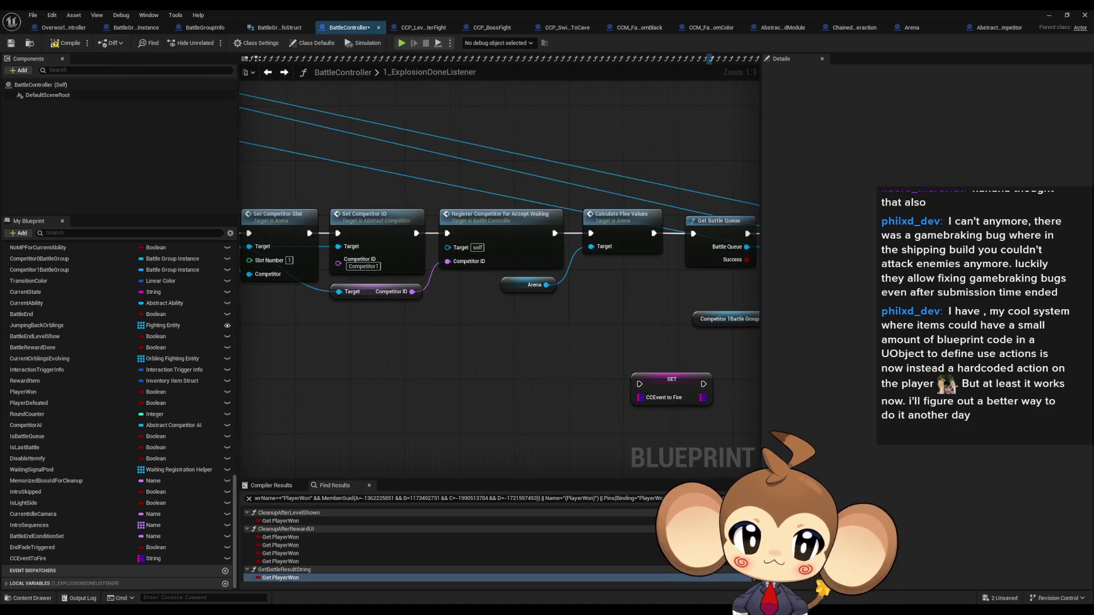
Add a Competitor1BattleGroup getter feeding a CCEvent to Fire getter beside the SET node
{"action": "scroll", "coordinate": [126, 527], "scroll_direction": "up", "scroll_amount": 5}
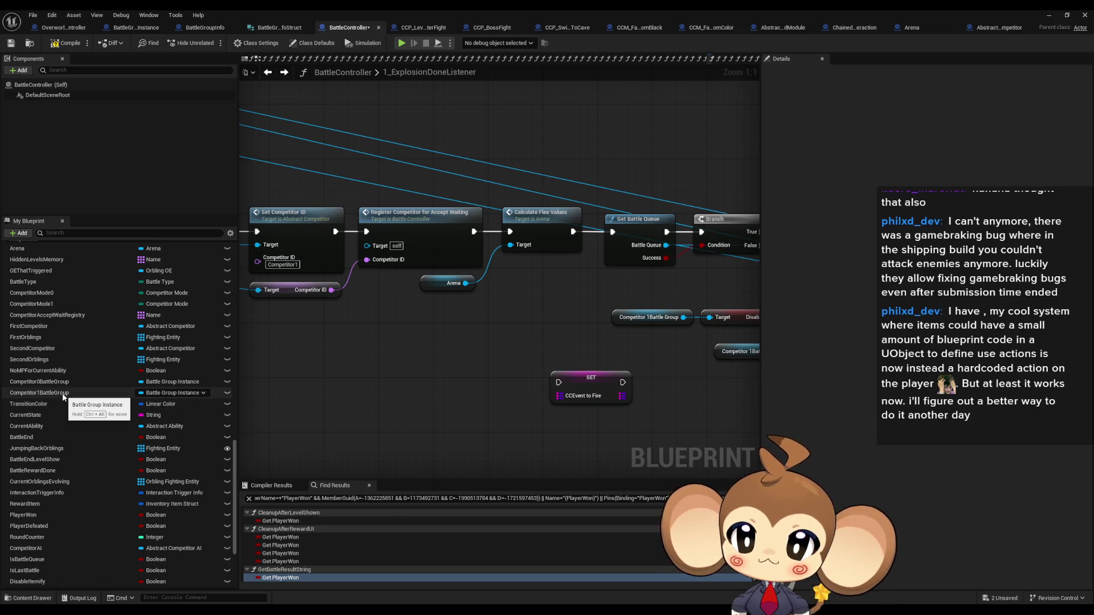
{"action": "mouse_move", "coordinate": [64, 393]}
{"action": "left_mouse_down"}
{"action": "mouse_move", "coordinate": [439, 427]}
{"action": "mouse_move", "coordinate": [391, 405]}
{"action": "mouse_move", "coordinate": [456, 428]}
{"action": "mouse_move", "coordinate": [465, 420]}
{"action": "left_mouse_up"}
{"action": "left_click", "coordinate": [391, 408]}
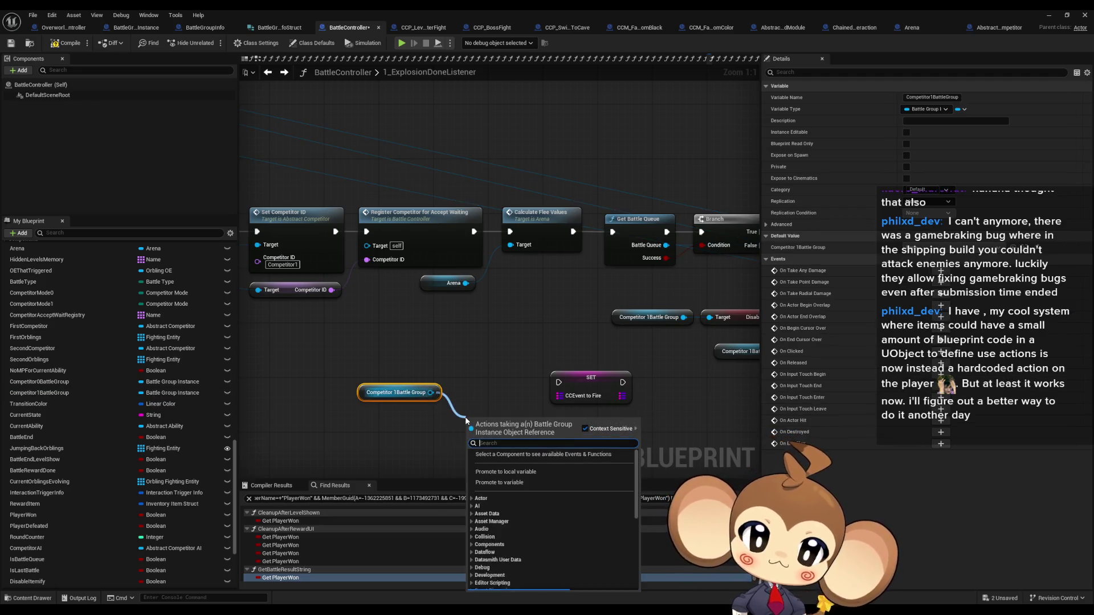
{"action": "type", "text": "get"}
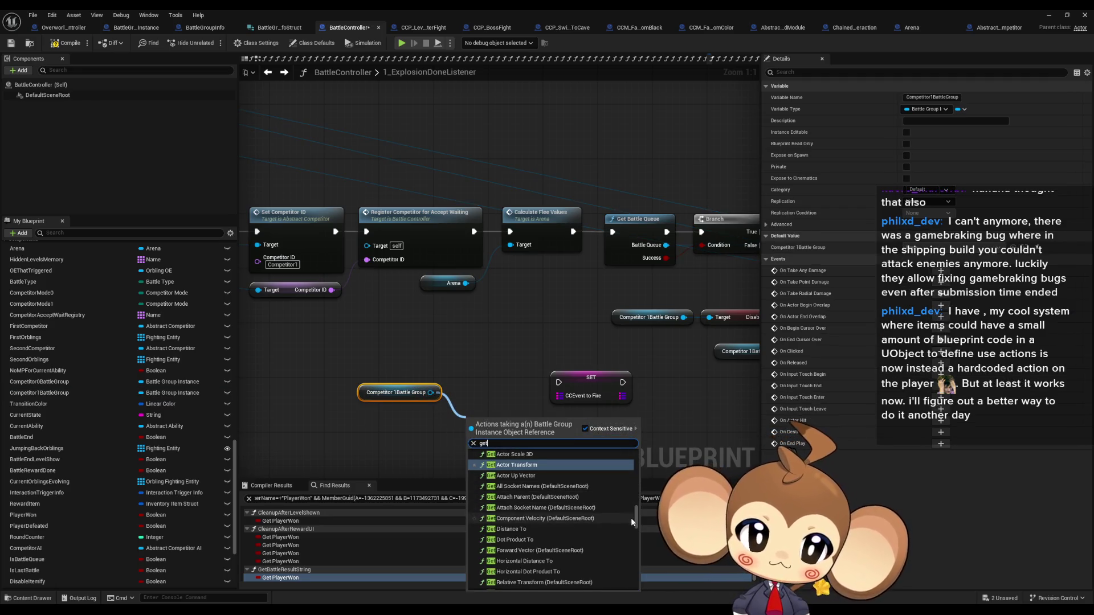
{"action": "mouse_move", "coordinate": [632, 520]}
{"action": "left_mouse_down"}
{"action": "mouse_move", "coordinate": [645, 583]}
{"action": "mouse_move", "coordinate": [651, 562]}
{"action": "left_mouse_up"}
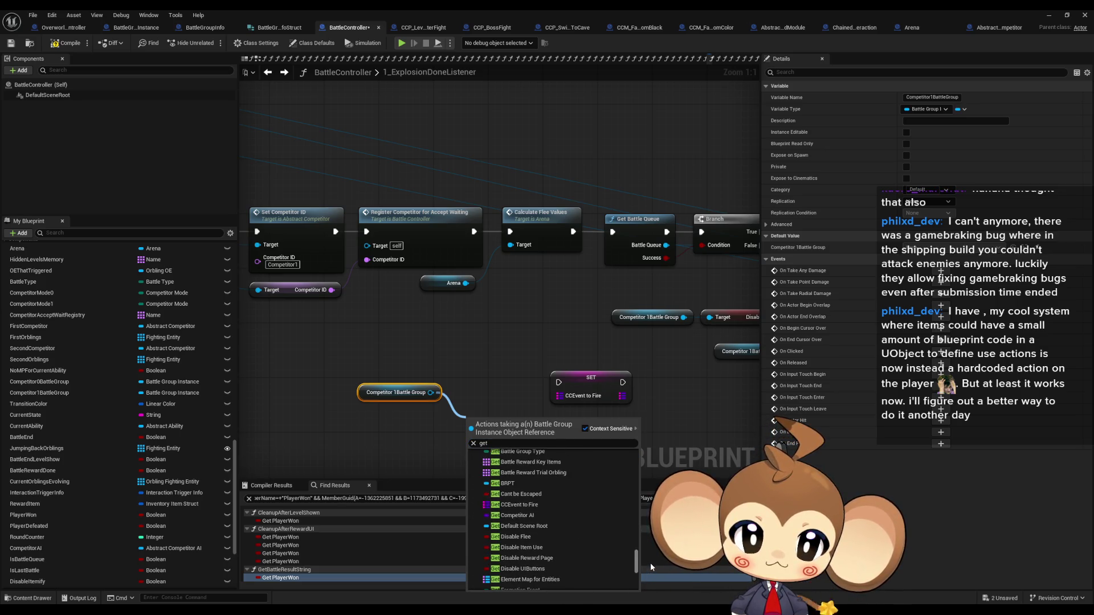
{"action": "left_click", "coordinate": [559, 507]}
{"action": "mouse_move", "coordinate": [486, 420]}
{"action": "left_mouse_down"}
{"action": "mouse_move", "coordinate": [486, 395]}
{"action": "mouse_move", "coordinate": [468, 399]}
{"action": "left_mouse_up"}
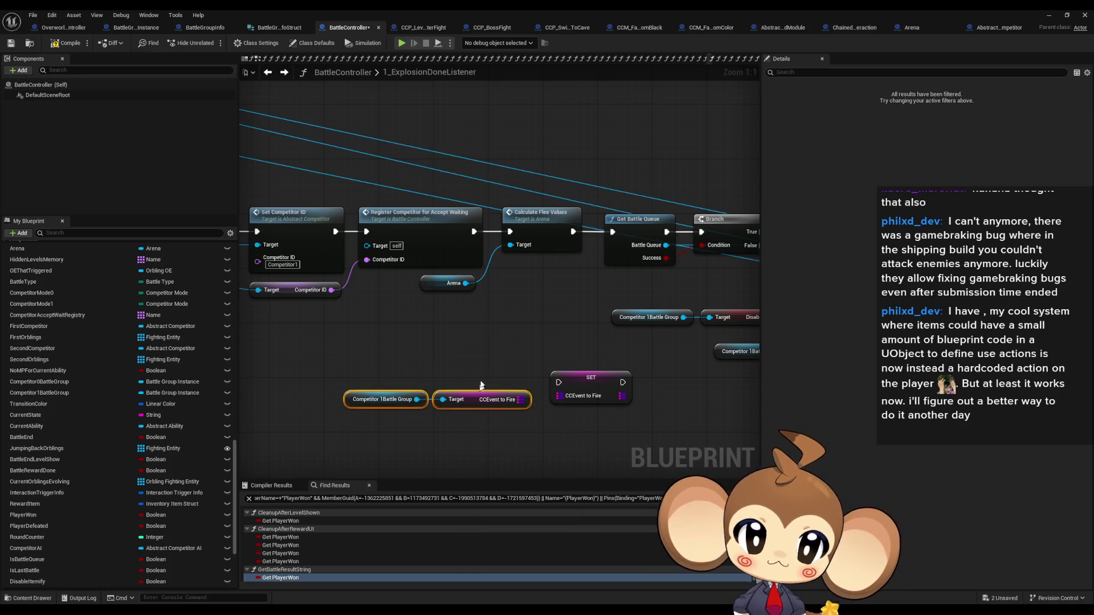
{"action": "left_click", "coordinate": [480, 385]}
Find all references to Competitor1BattleGroup
{"action": "left_click_drag", "start_coordinate": [429, 355], "coordinate": [470, 360]}
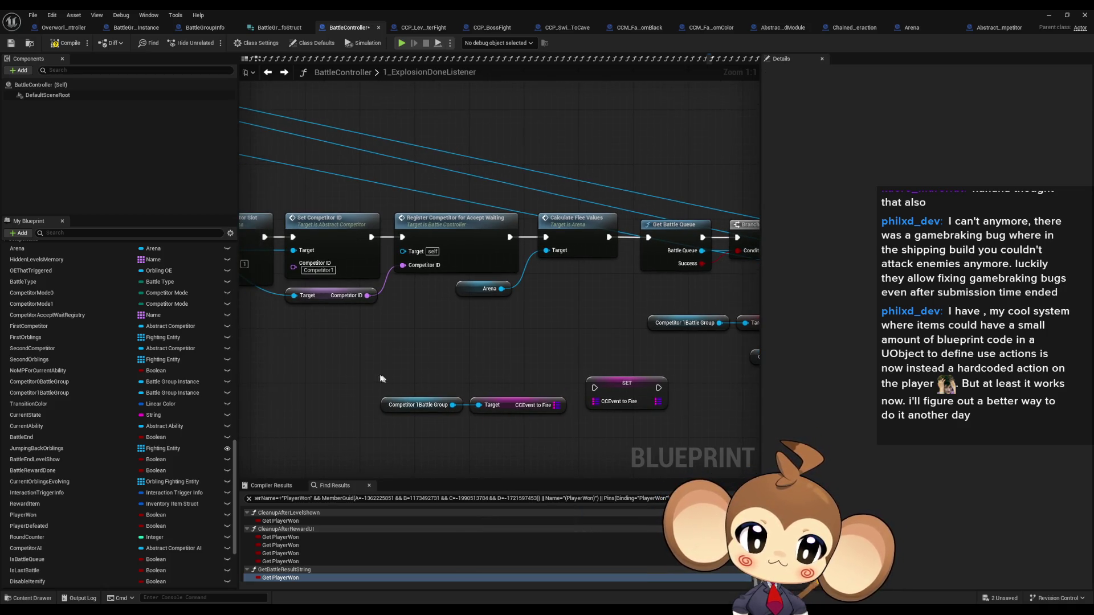
{"action": "right_click", "coordinate": [393, 404]}
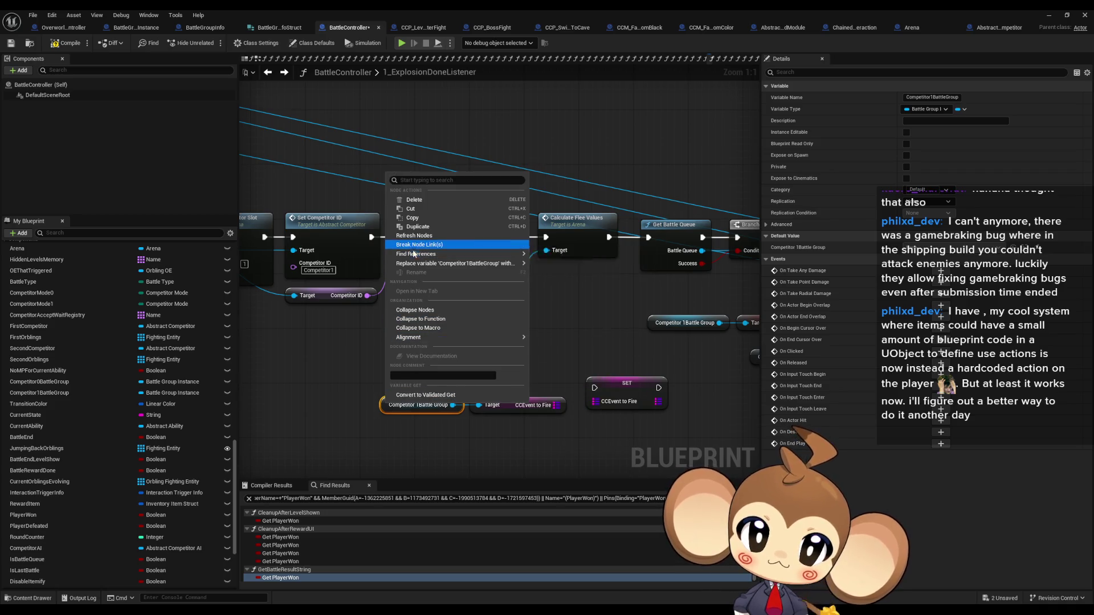
{"action": "left_click", "coordinate": [555, 279]}
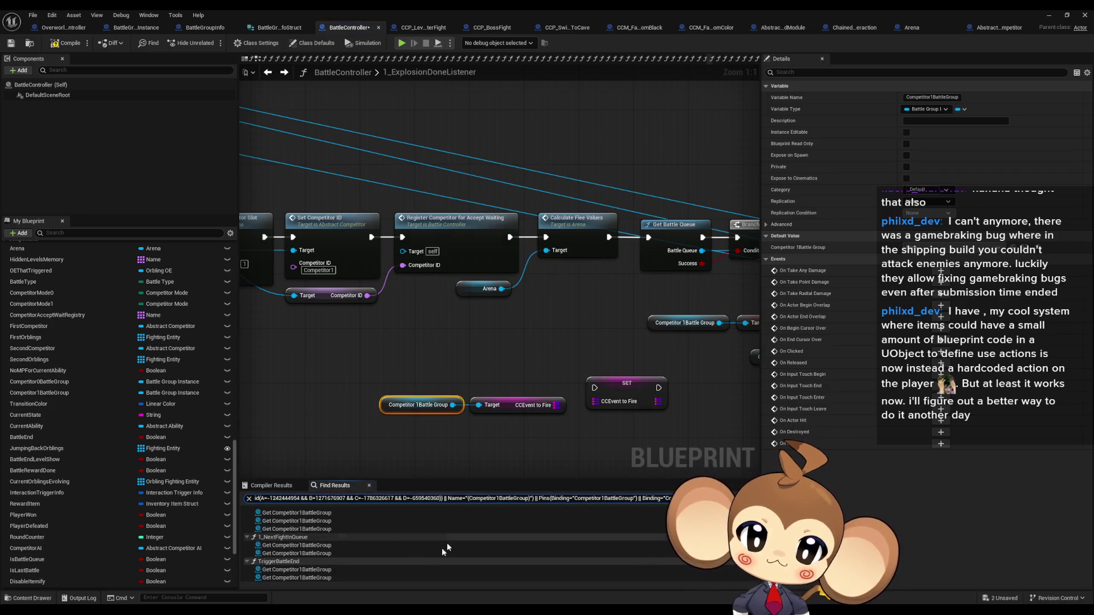
Delete the three new CCEvent nodes and jump to PrepareBattle's Competitor1BattleGroup setter
{"action": "left_click", "coordinate": [342, 521]}
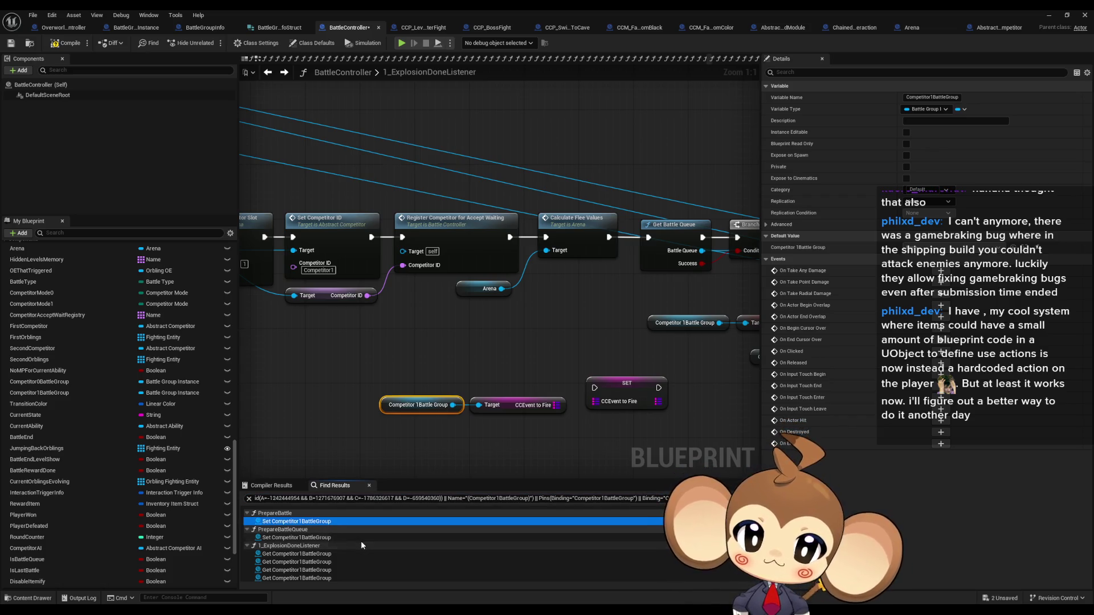
{"action": "left_click_drag", "start_coordinate": [371, 367], "coordinate": [629, 437]}
{"action": "key", "text": "Delete"}
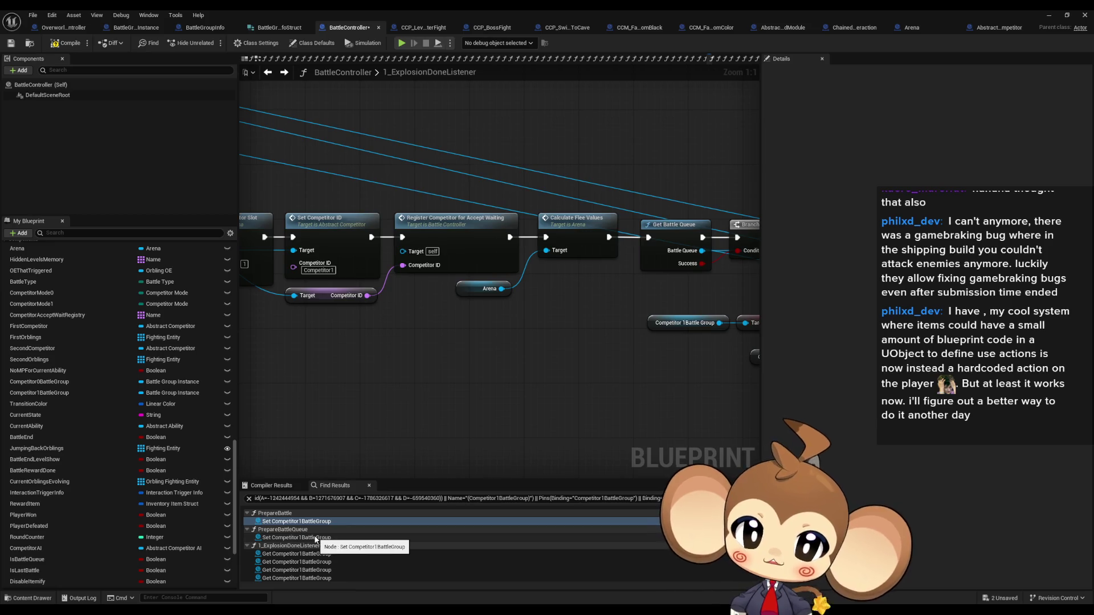
{"action": "scroll", "coordinate": [317, 539], "scroll_direction": "down", "scroll_amount": 5}
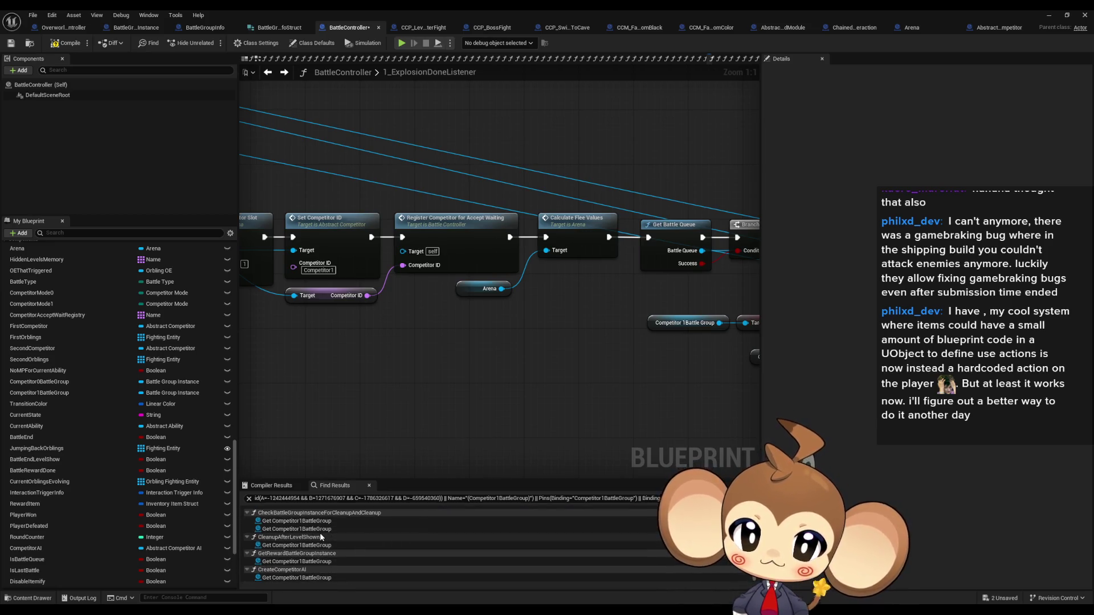
{"action": "scroll", "coordinate": [319, 533], "scroll_direction": "up", "scroll_amount": 5}
{"action": "left_click", "coordinate": [283, 522]}
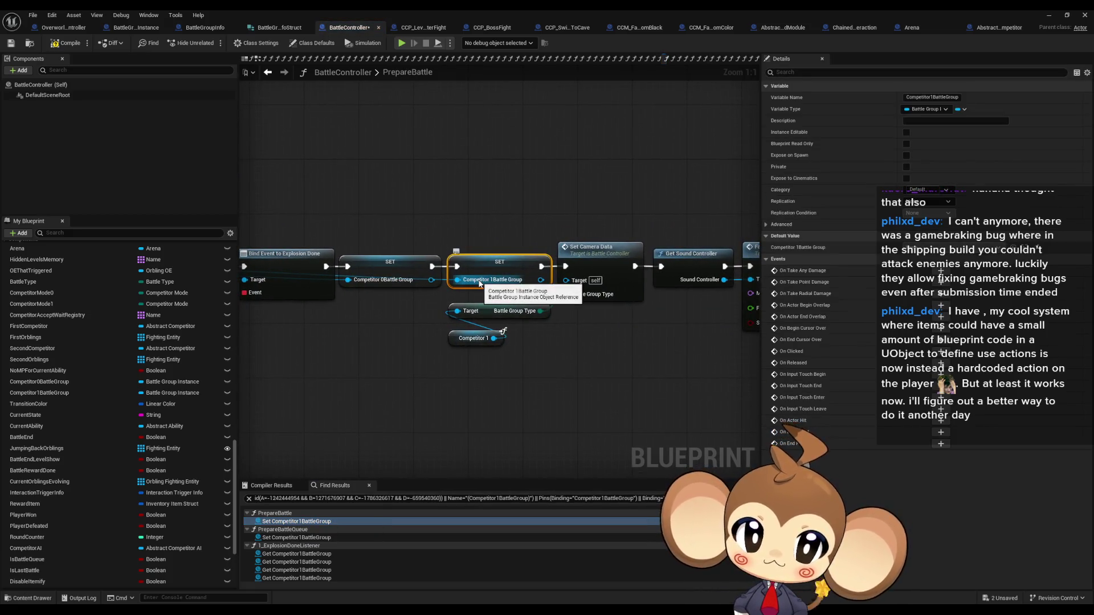
Inspect PrepareBattle's Competitor1BattleGroup setters and the Set Camera Data node
{"action": "scroll", "coordinate": [479, 283], "scroll_direction": "down", "scroll_amount": 4}
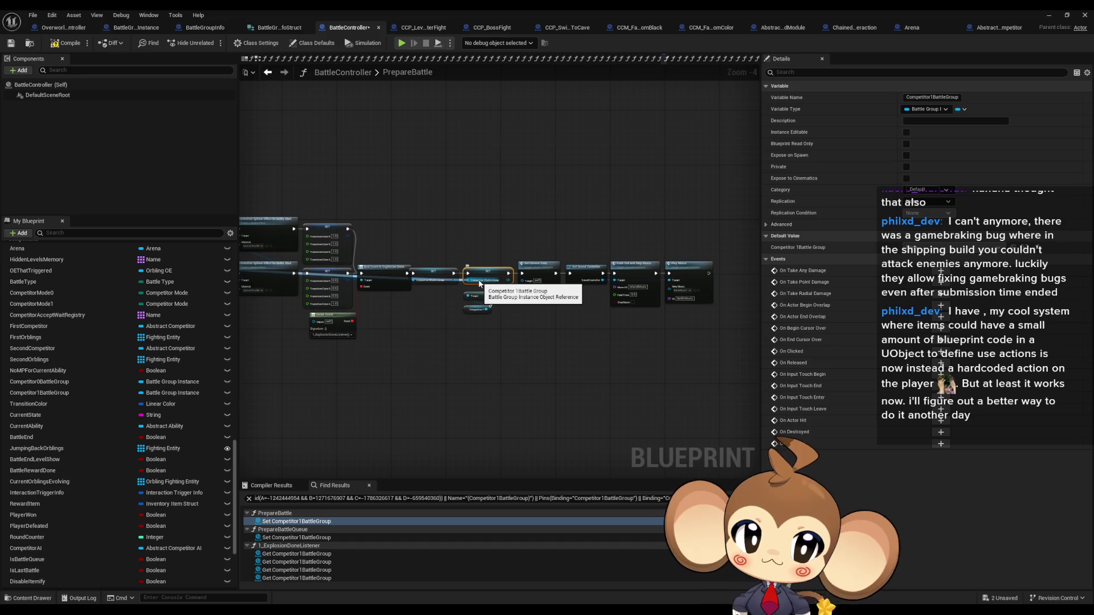
{"action": "scroll", "coordinate": [479, 284], "scroll_direction": "up", "scroll_amount": 4}
{"action": "mouse_move", "coordinate": [494, 380]}
{"action": "left_mouse_down"}
{"action": "mouse_move", "coordinate": [302, 365]}
{"action": "mouse_move", "coordinate": [545, 373]}
{"action": "left_mouse_up"}
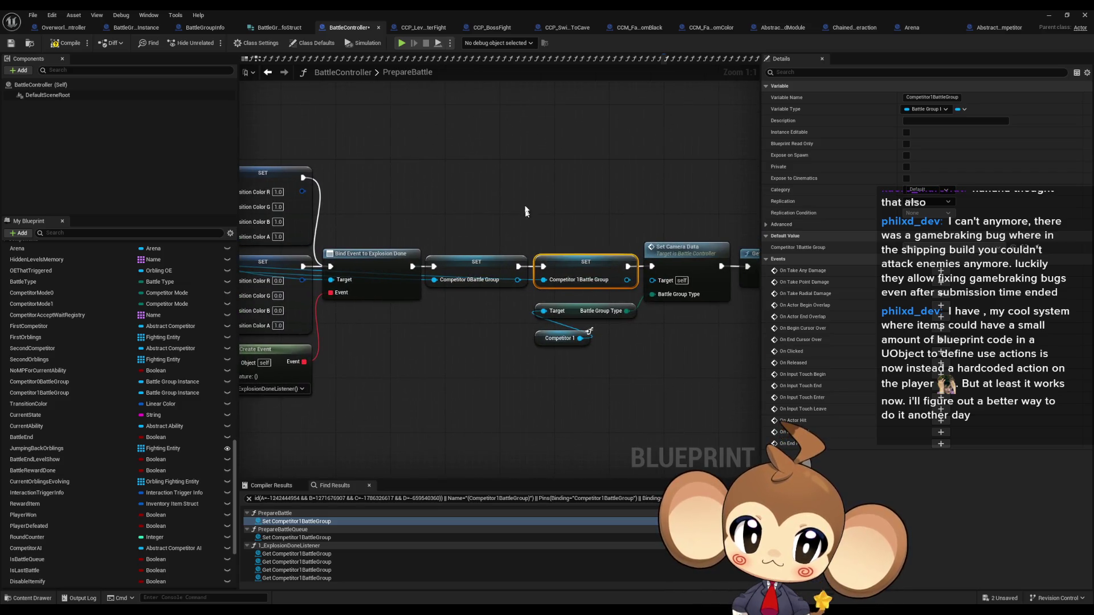
{"action": "mouse_move", "coordinate": [526, 211]}
{"action": "left_mouse_down"}
{"action": "mouse_move", "coordinate": [512, 176]}
{"action": "mouse_move", "coordinate": [430, 181]}
{"action": "left_mouse_up"}
{"action": "left_click", "coordinate": [558, 260]}
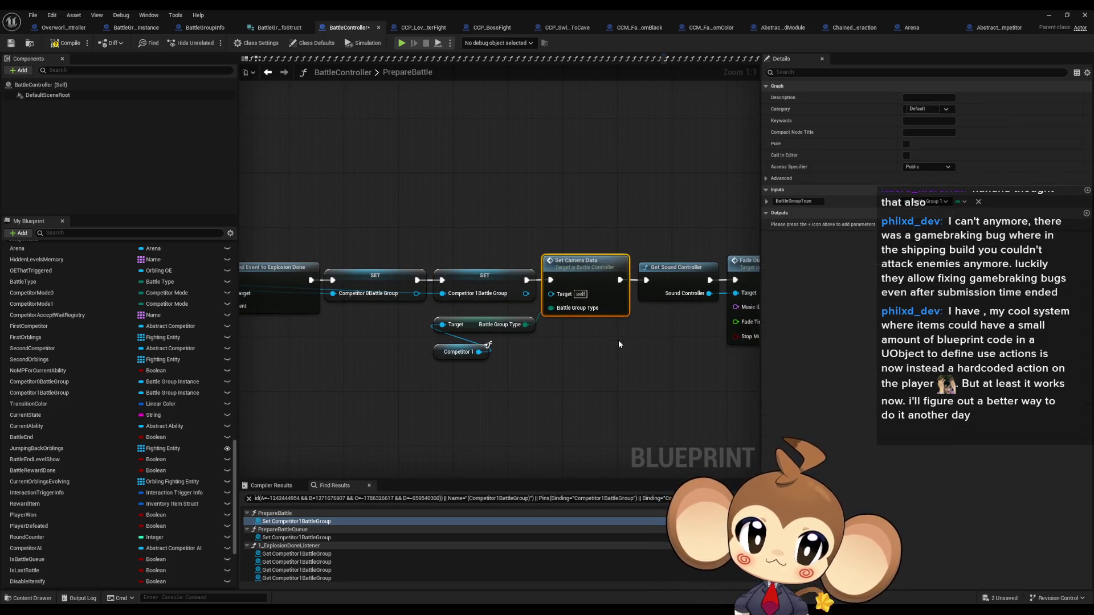
In PrepareBattleQueue, paste the CCEvent to Fire getters and SET node beside SET Competitor 1 Battle Group
{"action": "left_click", "coordinate": [294, 538]}
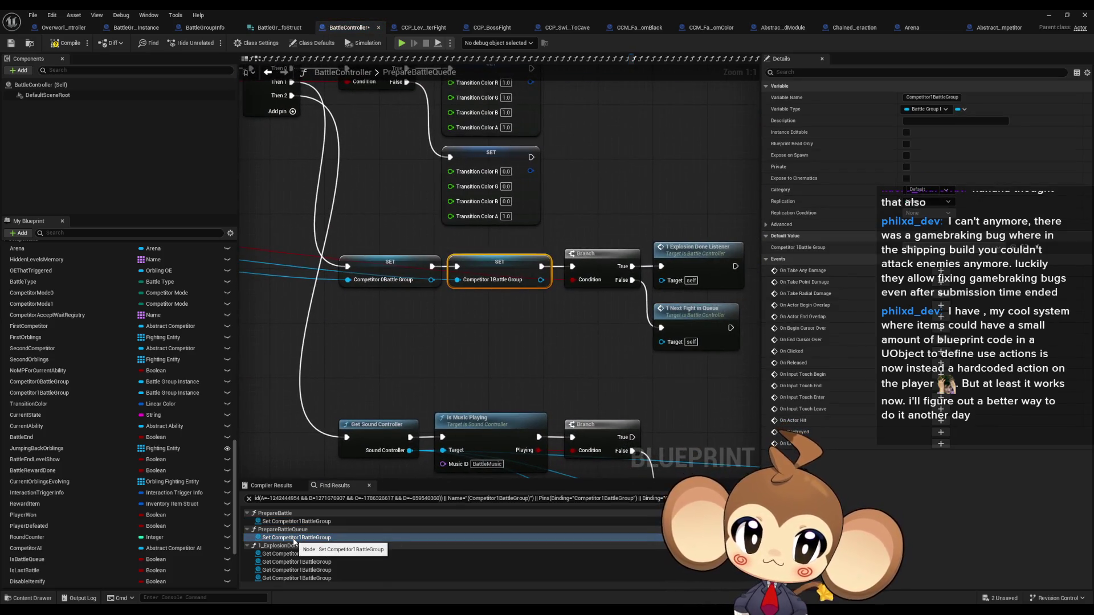
{"action": "scroll", "coordinate": [429, 323], "scroll_direction": "down", "scroll_amount": 5}
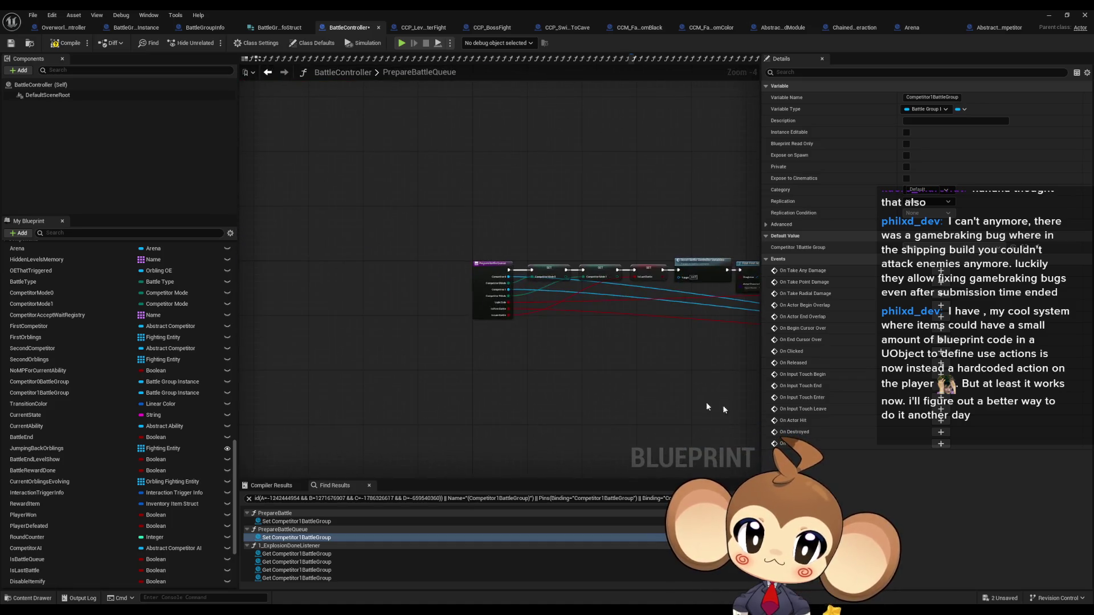
{"action": "scroll", "coordinate": [414, 332], "scroll_direction": "up", "scroll_amount": 4}
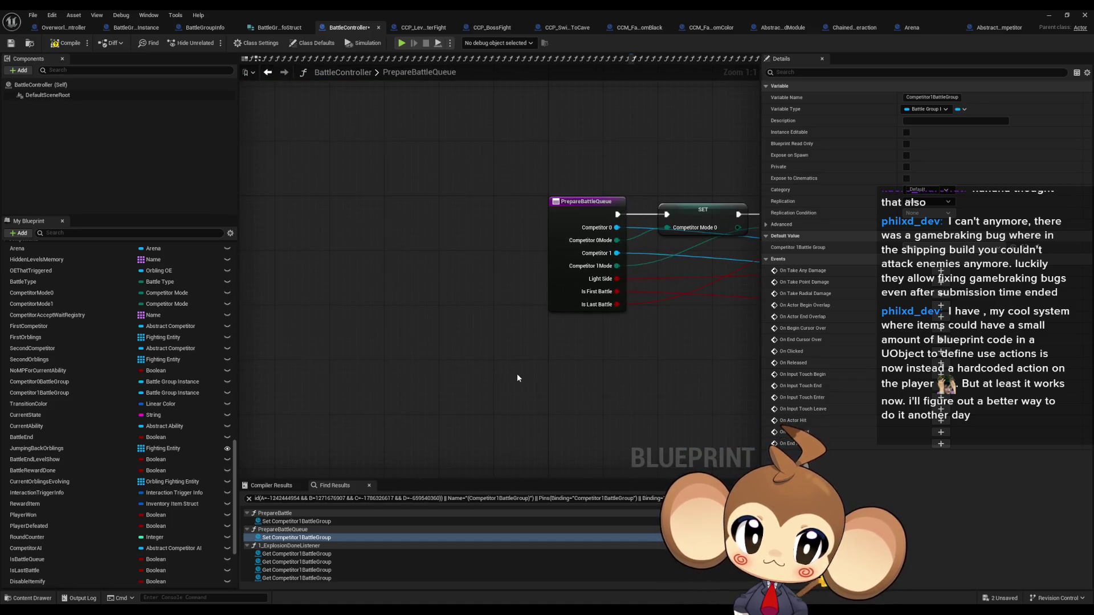
{"action": "scroll", "coordinate": [518, 378], "scroll_direction": "down", "scroll_amount": 3}
{"action": "scroll", "coordinate": [508, 377], "scroll_direction": "up", "scroll_amount": 2}
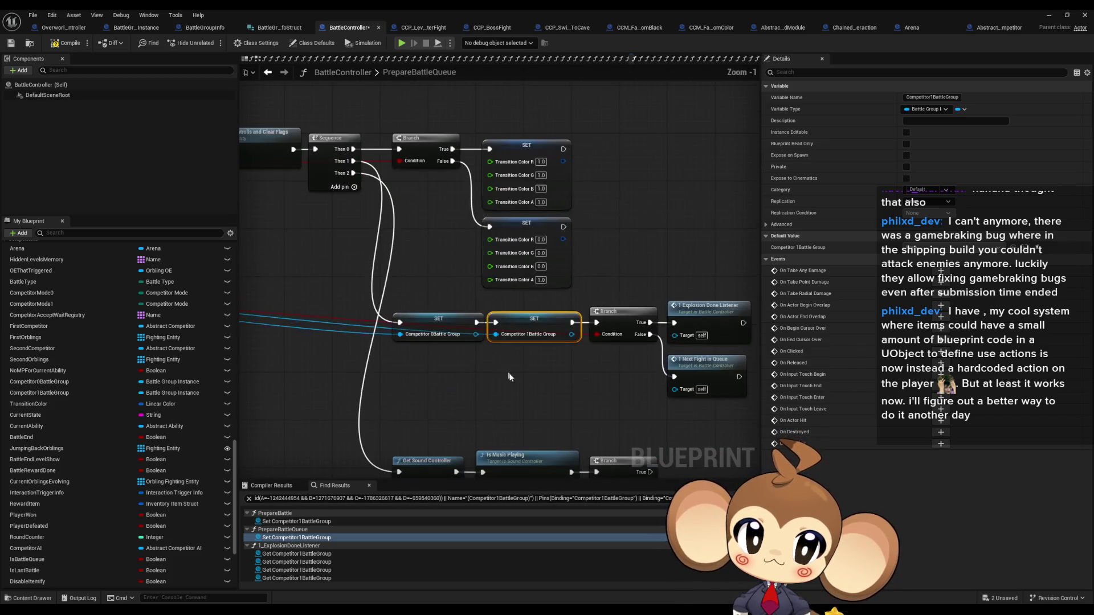
{"action": "left_click_drag", "start_coordinate": [509, 376], "coordinate": [442, 323]}
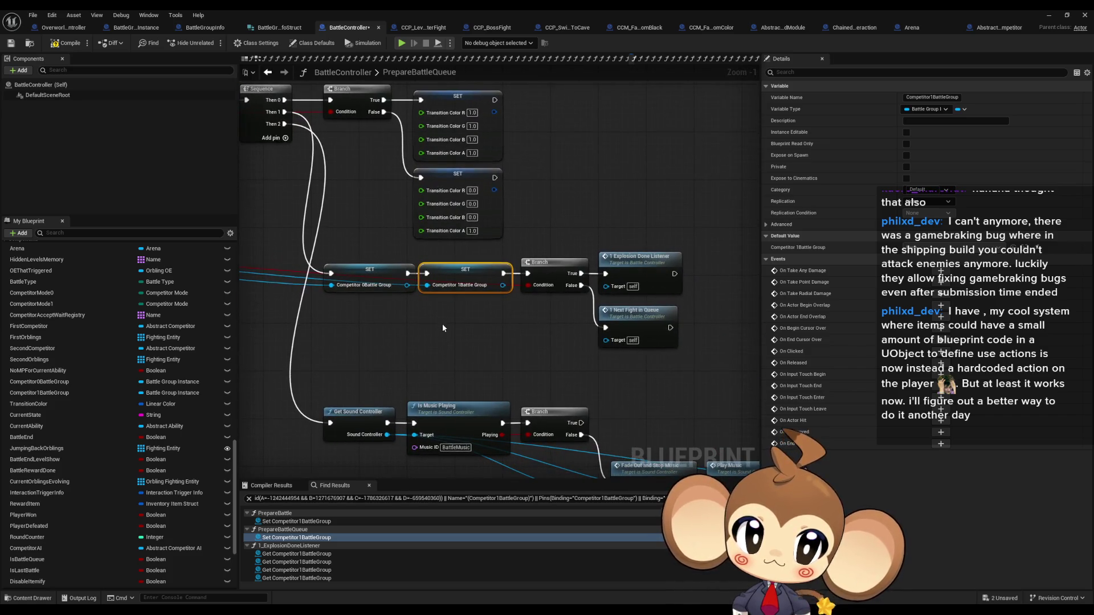
{"action": "left_click", "coordinate": [415, 342]}
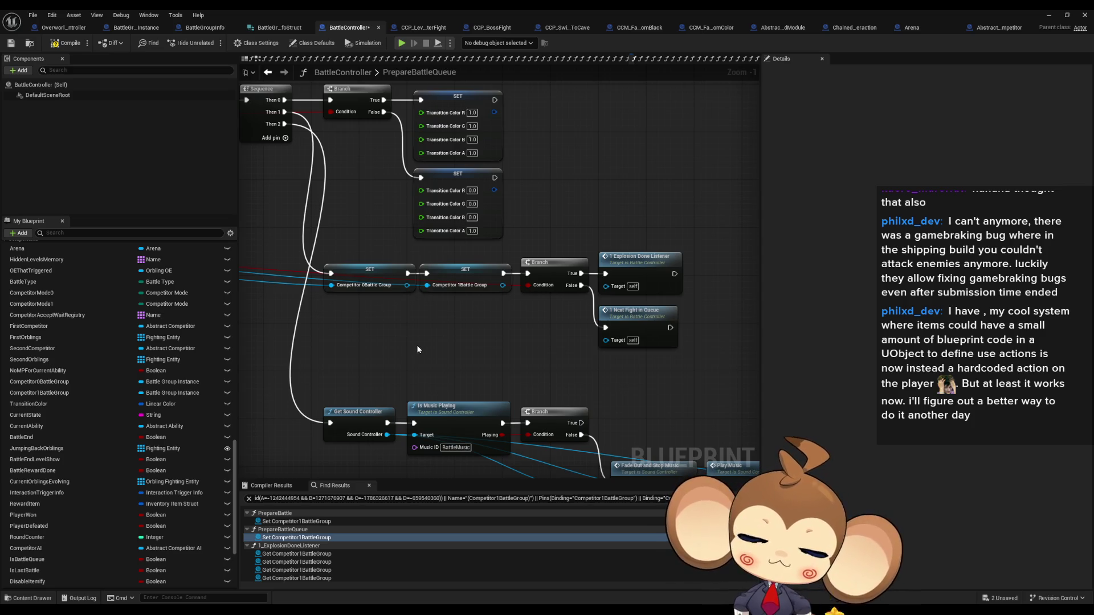
{"action": "key", "text": "ctrl+v"}
Wire SET CCEventToFire in before the Branch, rearrange the nodes, and return to PrepareBattle
{"action": "scroll", "coordinate": [507, 344], "scroll_direction": "up", "scroll_amount": 1}
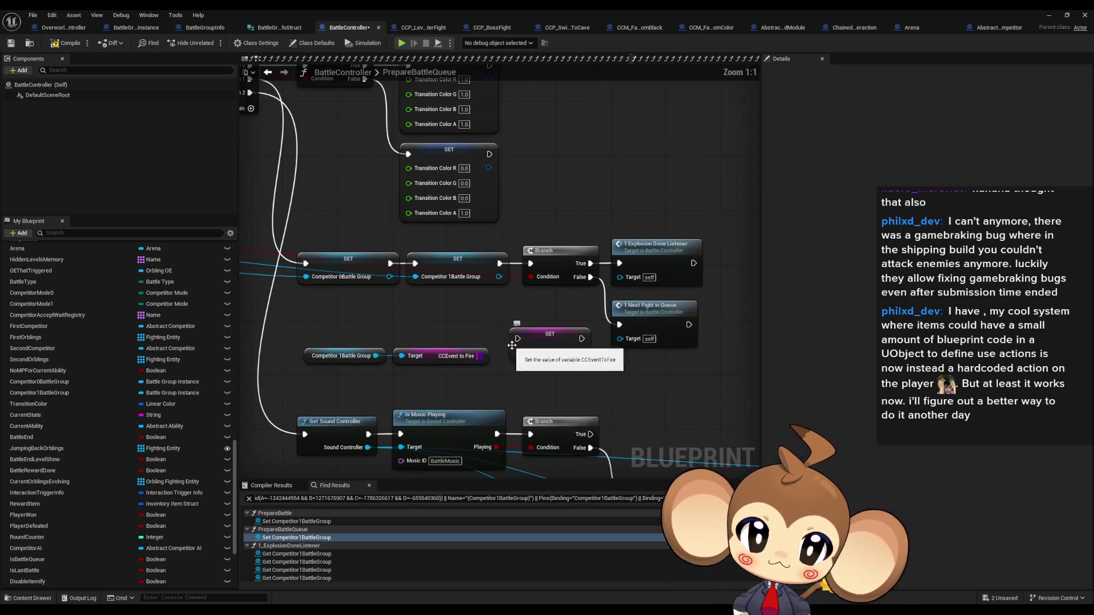
{"action": "mouse_move", "coordinate": [518, 352]}
{"action": "left_mouse_down"}
{"action": "mouse_move", "coordinate": [481, 356]}
{"action": "mouse_move", "coordinate": [504, 297]}
{"action": "mouse_move", "coordinate": [500, 264]}
{"action": "mouse_move", "coordinate": [558, 302]}
{"action": "mouse_move", "coordinate": [582, 339]}
{"action": "left_mouse_up"}
{"action": "left_click_drag", "start_coordinate": [576, 231], "coordinate": [627, 319]}
{"action": "left_click_drag", "start_coordinate": [555, 259], "coordinate": [638, 341]}
{"action": "left_click", "coordinate": [553, 335], "text": "ctrl"}
{"action": "left_click_drag", "start_coordinate": [557, 334], "coordinate": [556, 264]}
{"action": "mouse_move", "coordinate": [354, 329]}
{"action": "left_mouse_down"}
{"action": "mouse_move", "coordinate": [425, 353]}
{"action": "mouse_move", "coordinate": [439, 299]}
{"action": "left_mouse_up"}
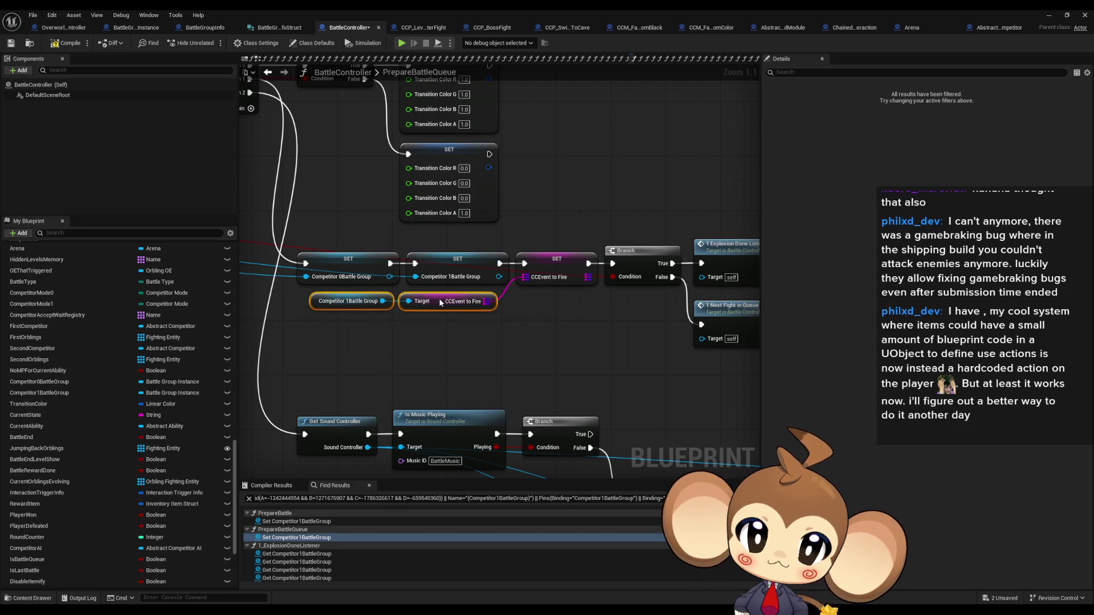
{"action": "left_click", "coordinate": [296, 521]}
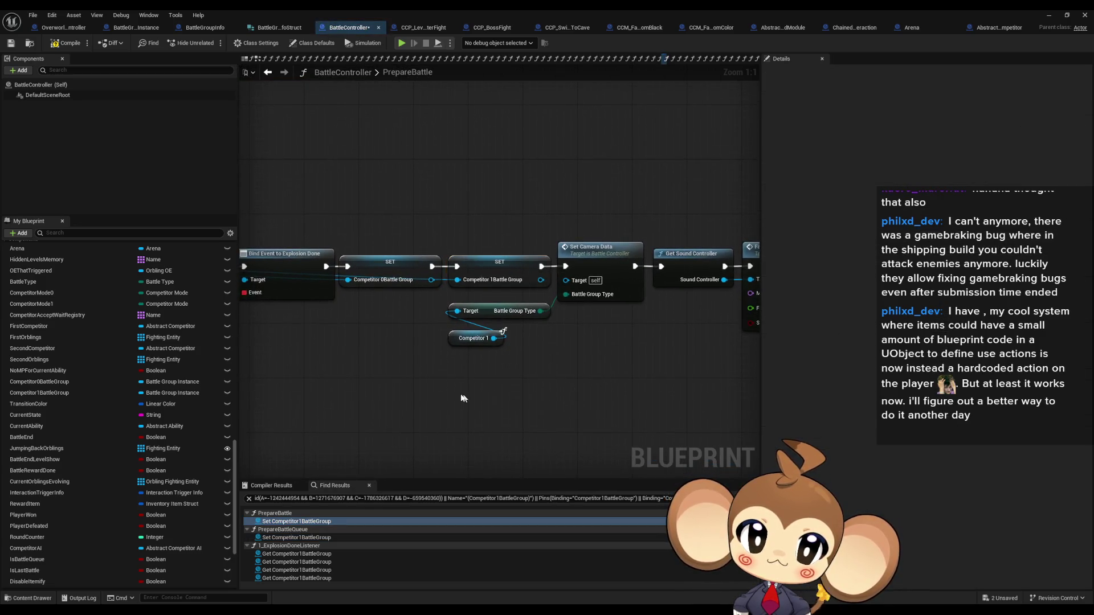
Paste the SET CCEvent to Fire node into PrepareBattle after SET Competitor 1 Battle Group
{"action": "key", "text": "ctrl+v"}
{"action": "mouse_move", "coordinate": [623, 389]}
{"action": "left_mouse_down"}
{"action": "mouse_move", "coordinate": [593, 291]}
{"action": "mouse_move", "coordinate": [566, 266]}
{"action": "mouse_move", "coordinate": [547, 273]}
{"action": "mouse_move", "coordinate": [561, 391]}
{"action": "left_mouse_up"}
{"action": "scroll", "coordinate": [431, 281], "scroll_direction": "down", "scroll_amount": 5}
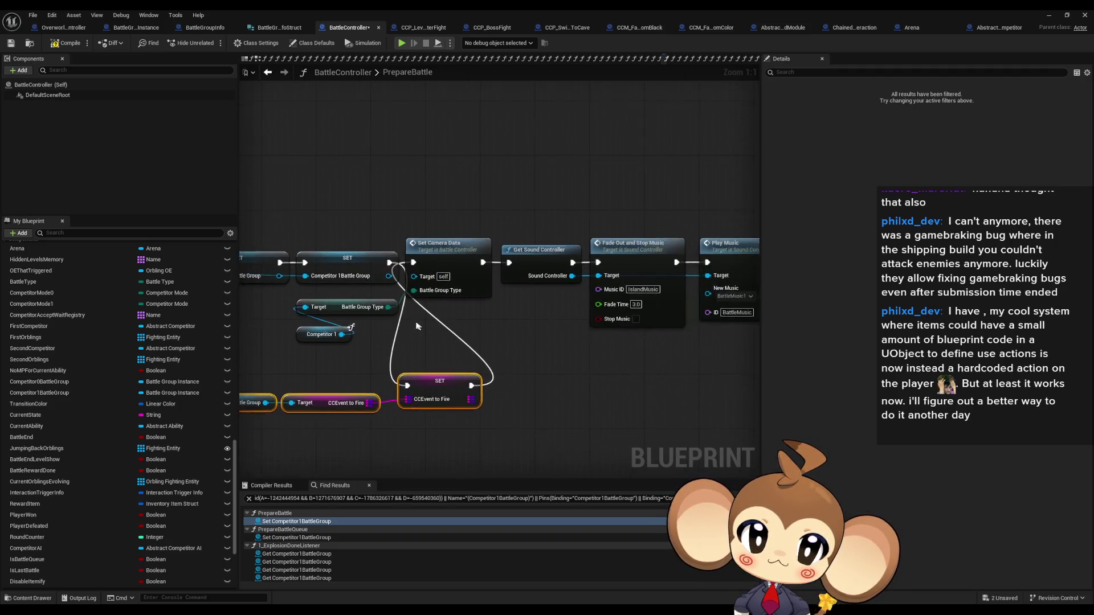
Shift the camera, sound and music nodes to make room, and line up the chain
{"action": "left_click_drag", "start_coordinate": [423, 277], "coordinate": [568, 326]}
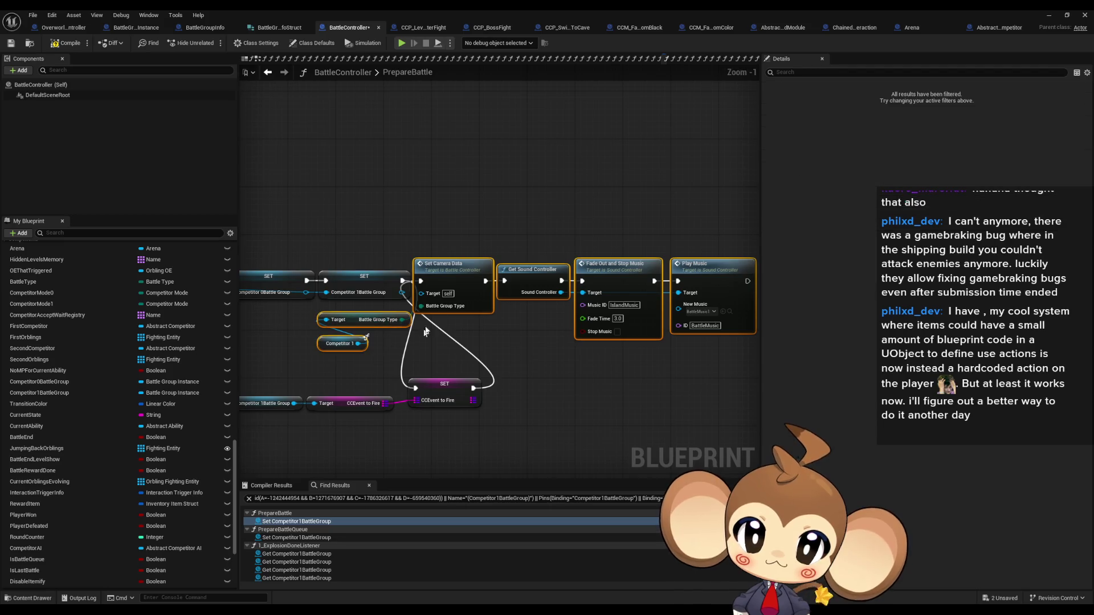
{"action": "mouse_move", "coordinate": [448, 278]}
{"action": "left_mouse_down"}
{"action": "mouse_move", "coordinate": [538, 383]}
{"action": "mouse_move", "coordinate": [524, 385]}
{"action": "mouse_move", "coordinate": [520, 274]}
{"action": "left_mouse_up"}
{"action": "left_click", "coordinate": [509, 382], "text": "ctrl"}
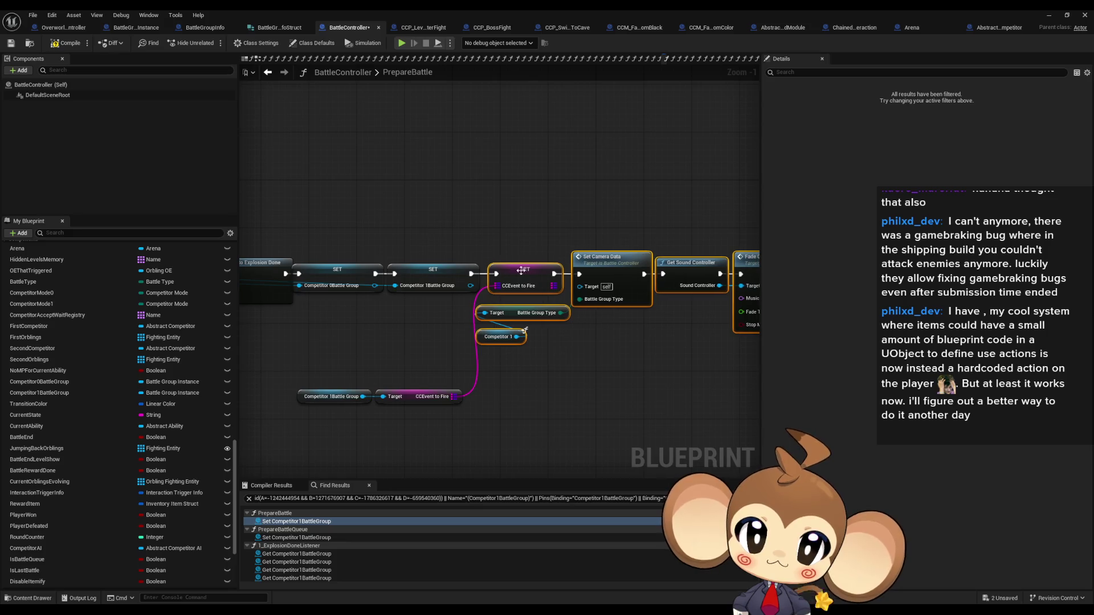
{"action": "mouse_move", "coordinate": [311, 385]}
{"action": "left_mouse_down"}
{"action": "mouse_move", "coordinate": [433, 396]}
{"action": "mouse_move", "coordinate": [411, 315]}
{"action": "left_mouse_up"}
{"action": "left_click", "coordinate": [422, 392]}
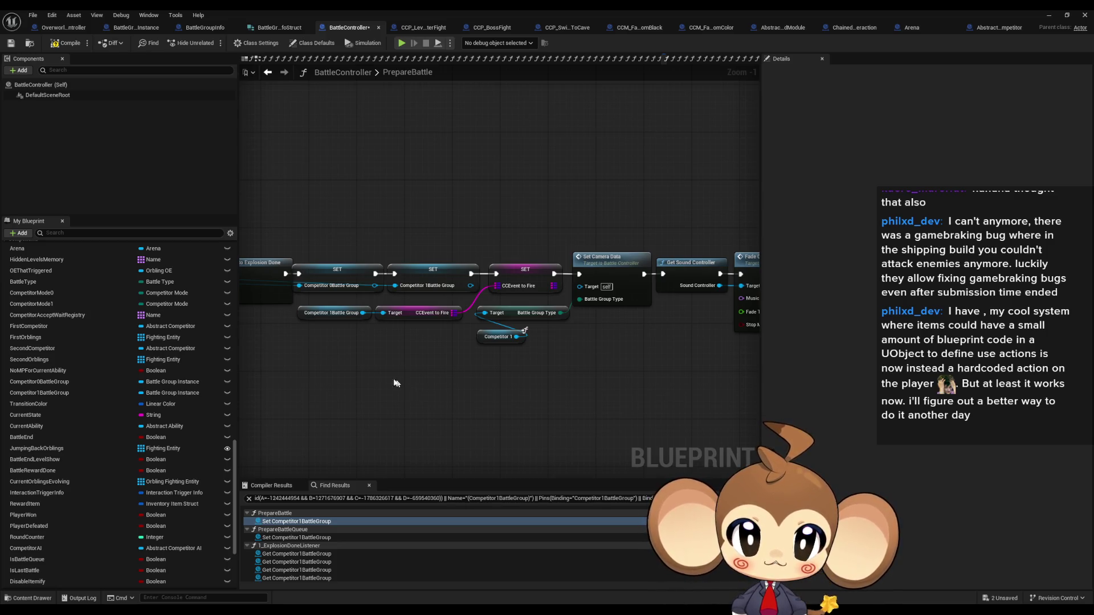
{"action": "left_click_drag", "start_coordinate": [396, 383], "coordinate": [482, 376]}
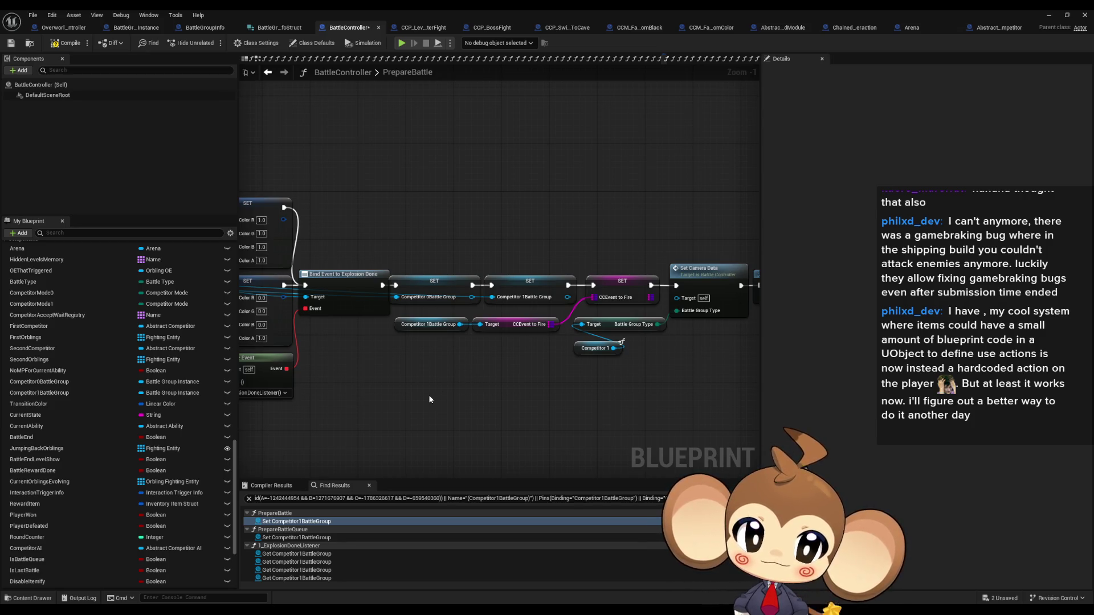
{"action": "scroll", "coordinate": [430, 400], "scroll_direction": "down", "scroll_amount": 3}
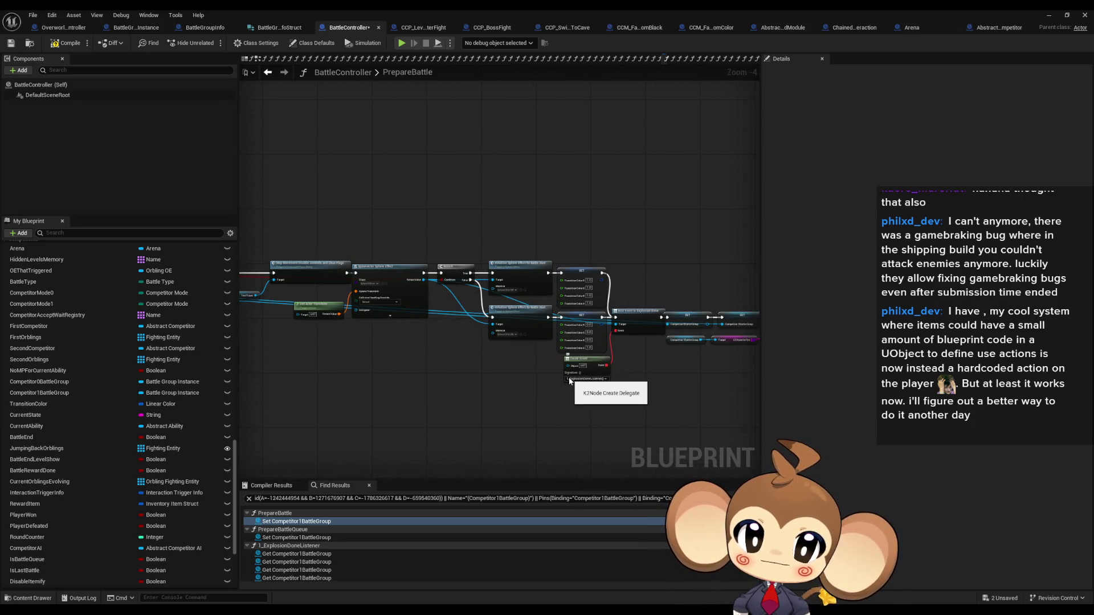
{"action": "left_click_drag", "start_coordinate": [684, 382], "coordinate": [521, 382]}
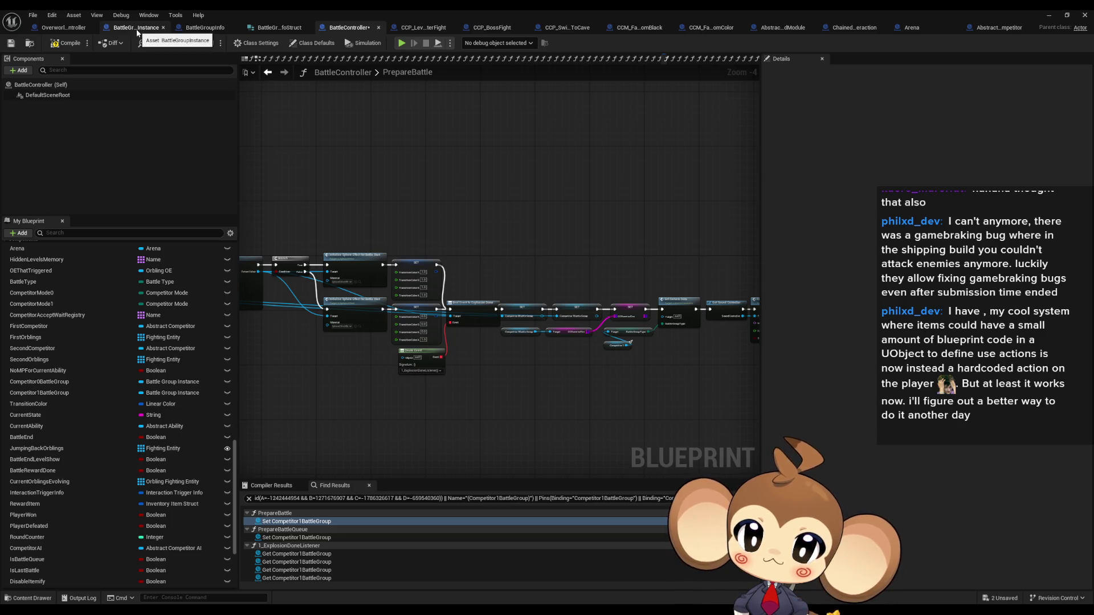
Switch from BattleGroupInfo to BattleGroupInstance's InitializeBattleGroup graph
{"action": "left_click", "coordinate": [210, 29]}
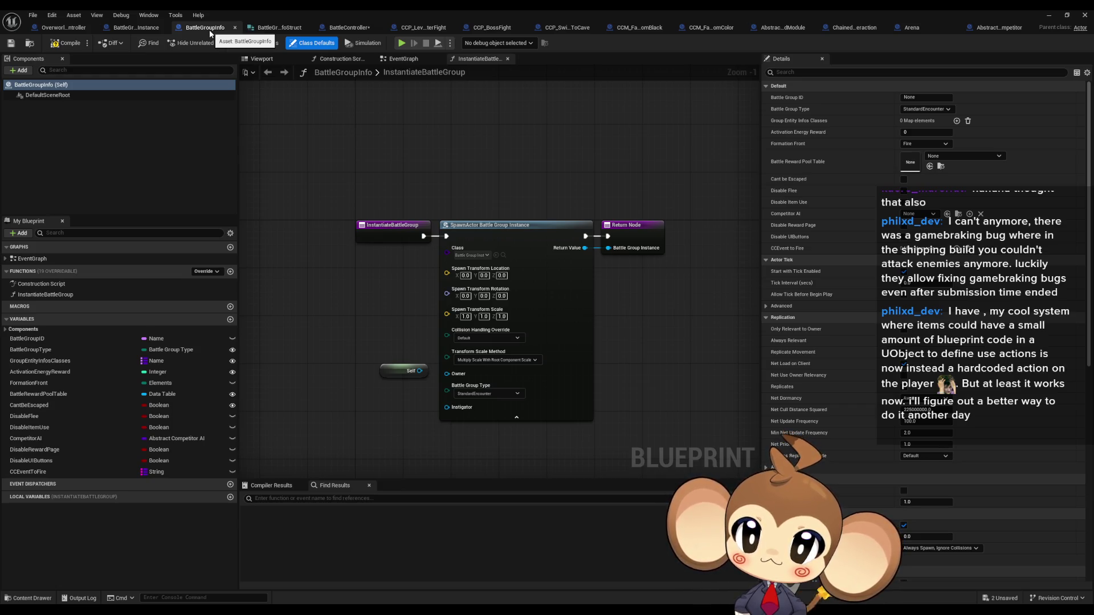
{"action": "left_click", "coordinate": [128, 32]}
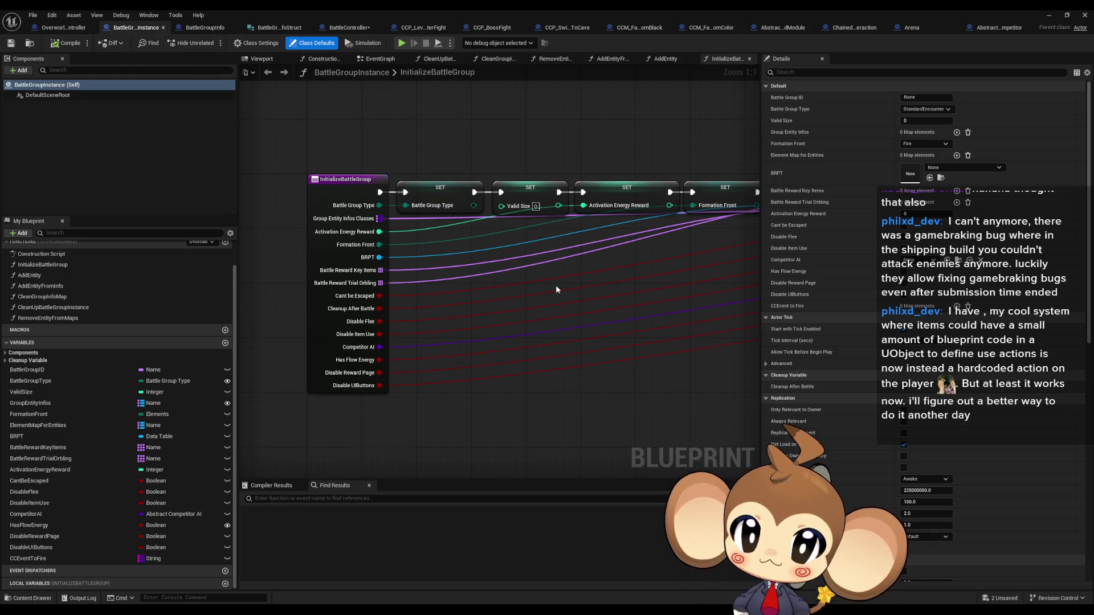
Find all references to the InitializeBattleGroup function from its entry node
{"action": "scroll", "coordinate": [556, 285], "scroll_direction": "down", "scroll_amount": 3}
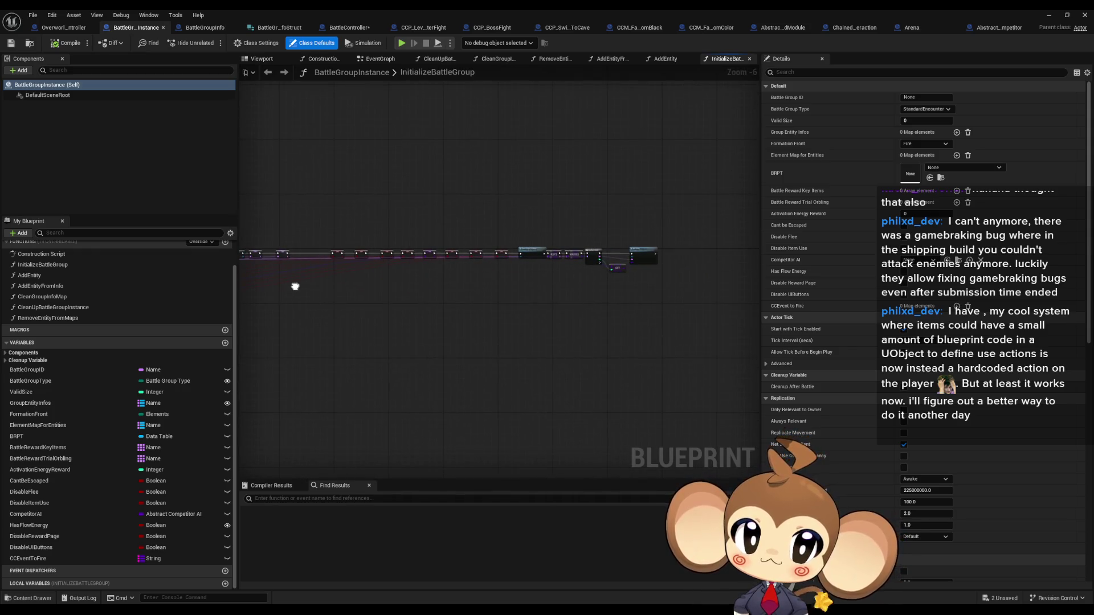
{"action": "scroll", "coordinate": [545, 258], "scroll_direction": "up", "scroll_amount": 2}
{"action": "scroll", "coordinate": [545, 258], "scroll_direction": "down", "scroll_amount": 1}
{"action": "scroll", "coordinate": [526, 275], "scroll_direction": "down", "scroll_amount": 3}
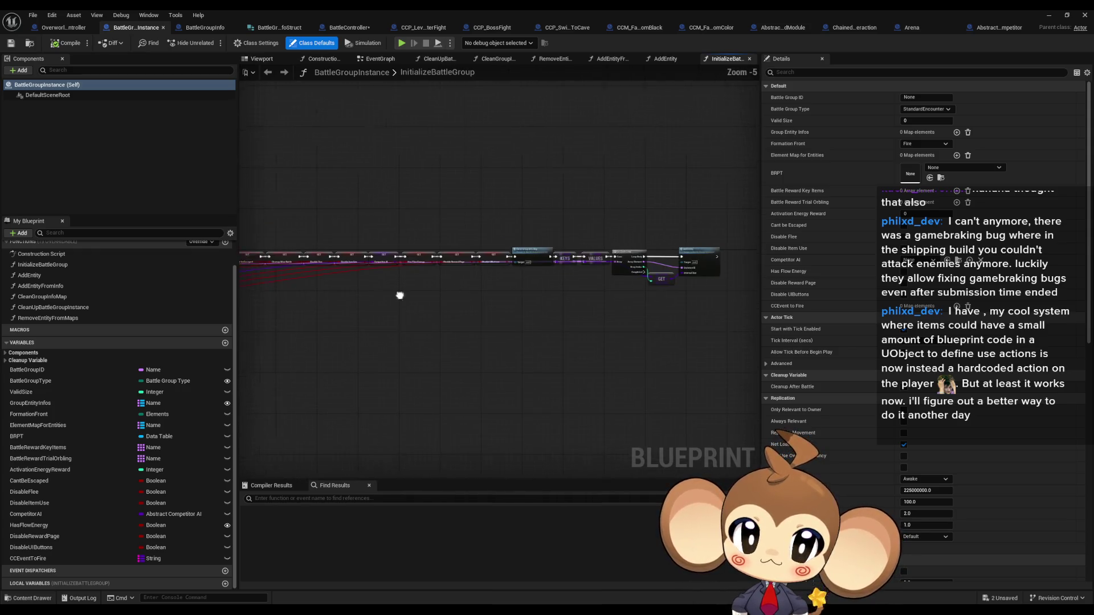
{"action": "scroll", "coordinate": [631, 289], "scroll_direction": "up", "scroll_amount": 2}
{"action": "scroll", "coordinate": [406, 238], "scroll_direction": "up", "scroll_amount": 3}
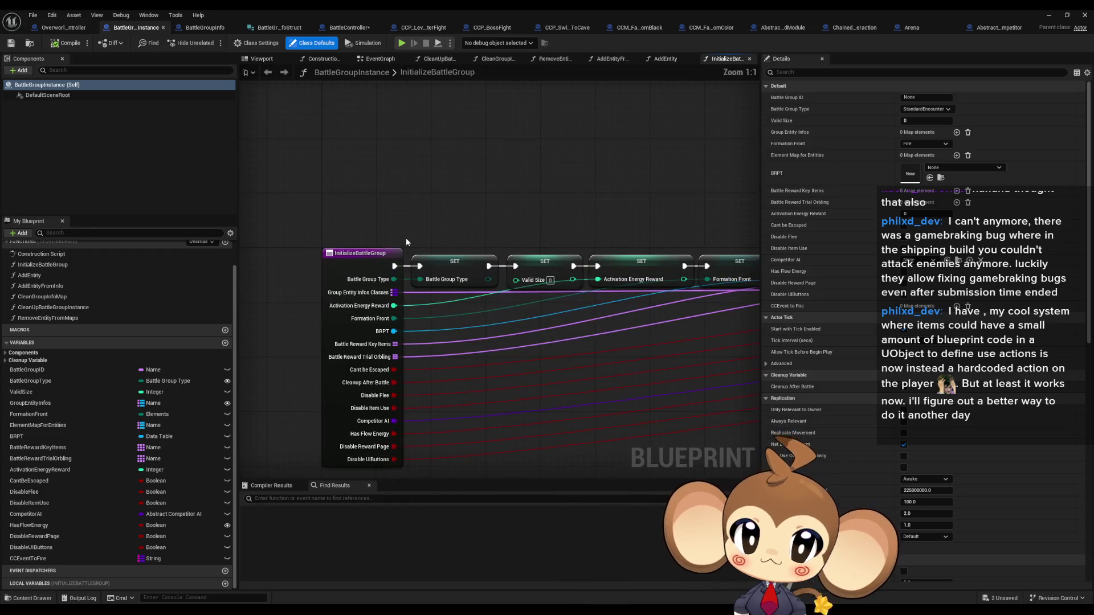
{"action": "left_click", "coordinate": [363, 261]}
{"action": "scroll", "coordinate": [178, 283], "scroll_direction": "up", "scroll_amount": 1}
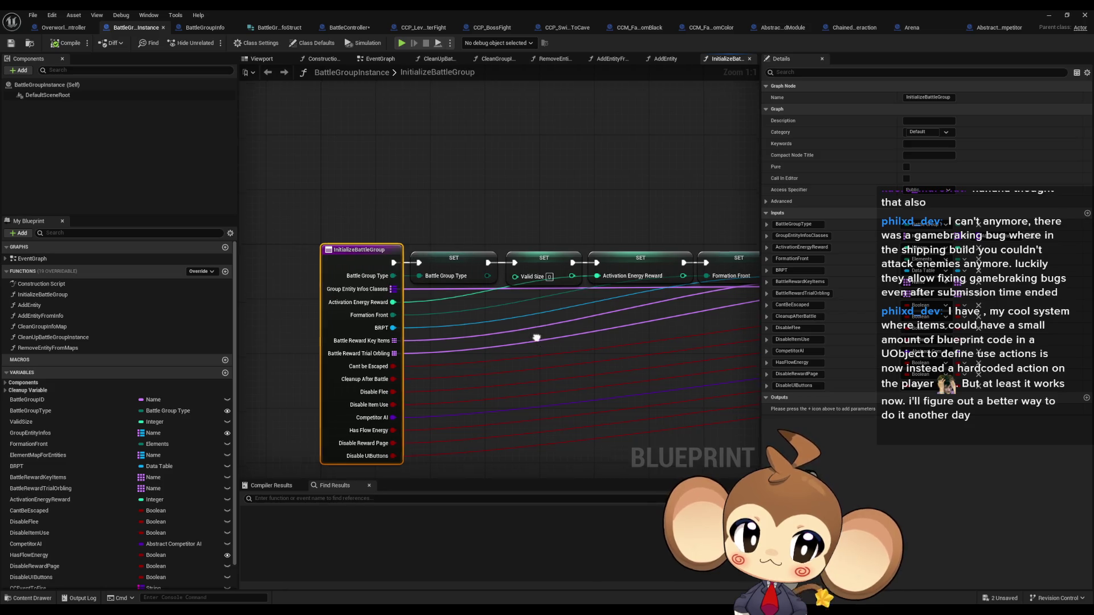
{"action": "left_click_drag", "start_coordinate": [538, 341], "coordinate": [539, 297]}
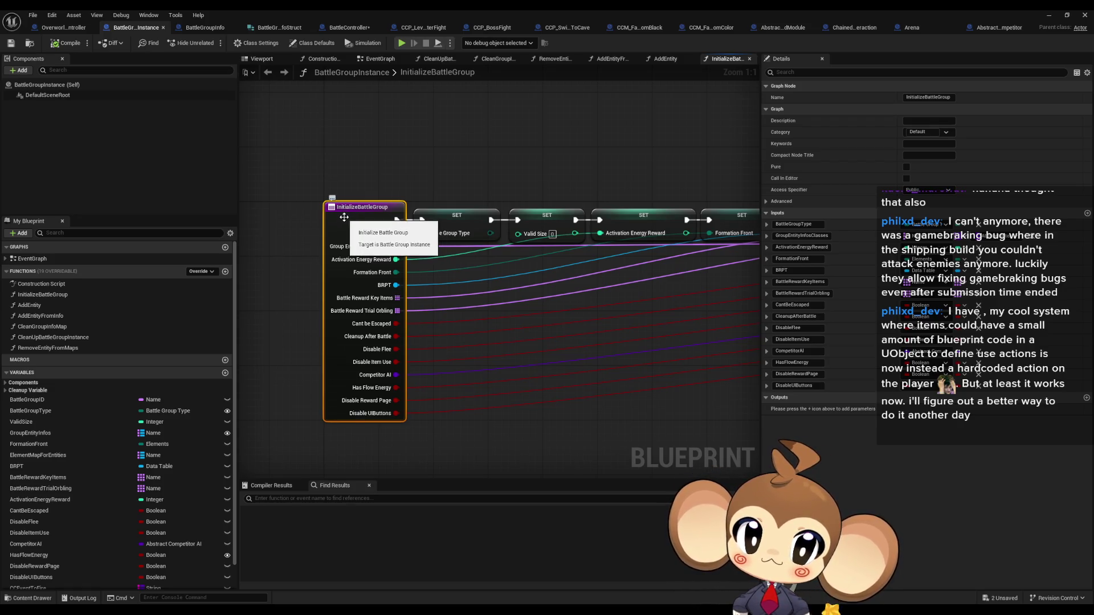
{"action": "right_click", "coordinate": [346, 221]}
{"action": "mouse_move", "coordinate": [393, 309]}
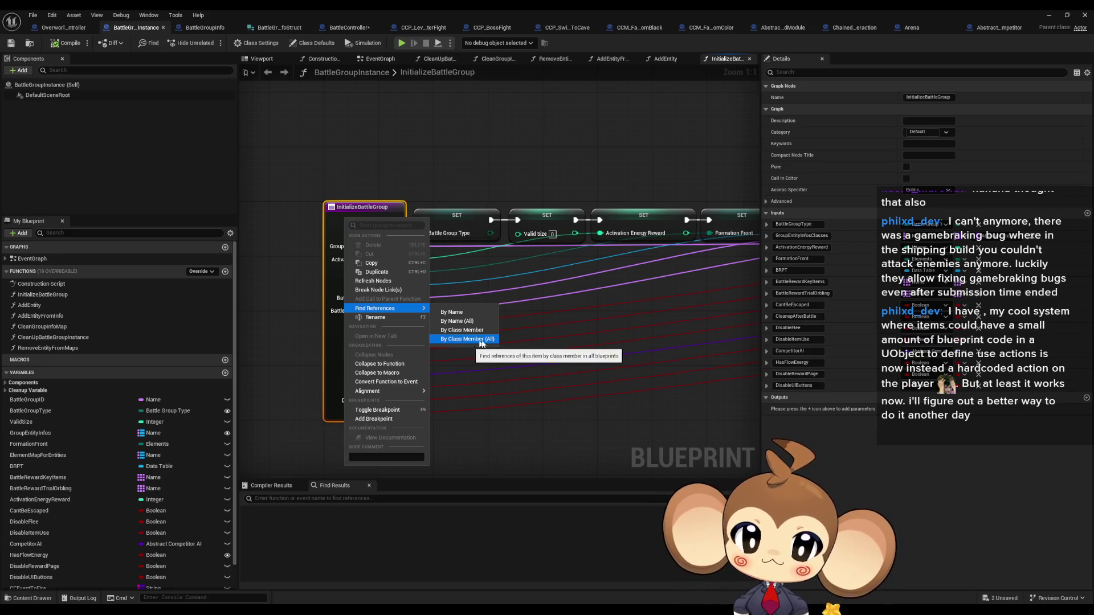
{"action": "left_click", "coordinate": [463, 339]}
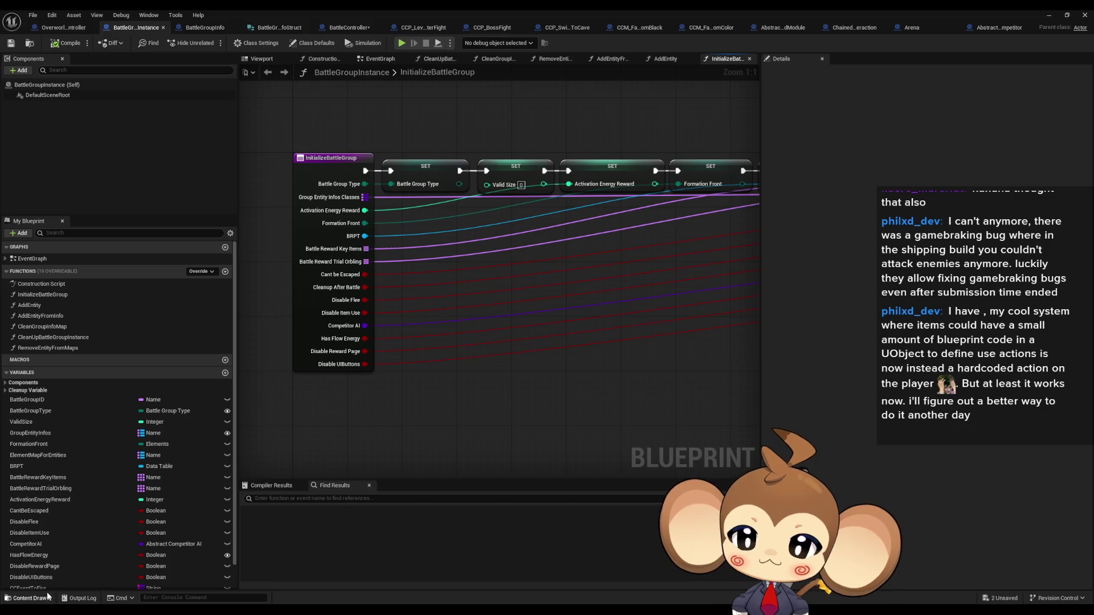
Add a SET CCEventToFire node to the InitializeBattleGroup graph
{"action": "mouse_move", "coordinate": [47, 589]}
{"action": "left_mouse_down"}
{"action": "mouse_move", "coordinate": [264, 510]}
{"action": "mouse_move", "coordinate": [486, 353]}
{"action": "mouse_move", "coordinate": [313, 349]}
{"action": "mouse_move", "coordinate": [354, 354]}
{"action": "left_mouse_up"}
{"action": "left_click", "coordinate": [501, 376]}
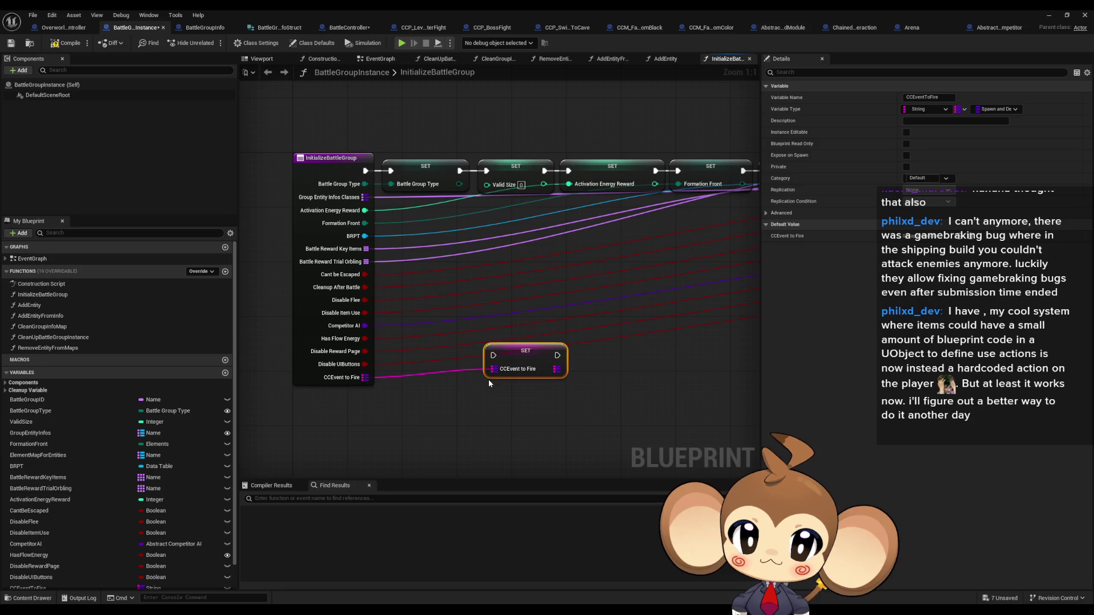
{"action": "left_click", "coordinate": [328, 379]}
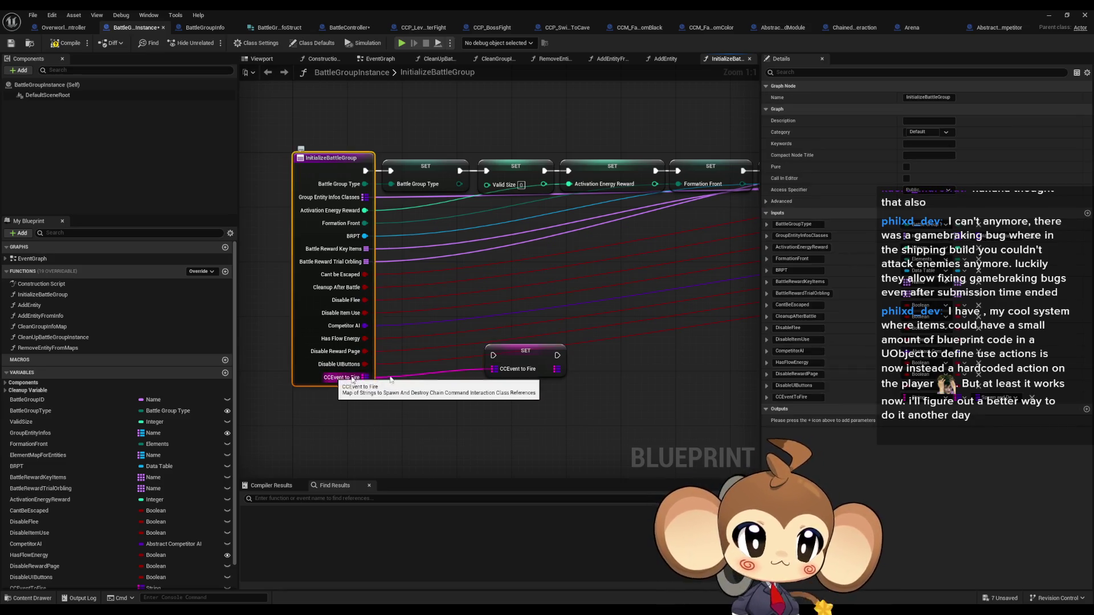
{"action": "left_click", "coordinate": [469, 324]}
{"action": "scroll", "coordinate": [470, 323], "scroll_direction": "down", "scroll_amount": 6}
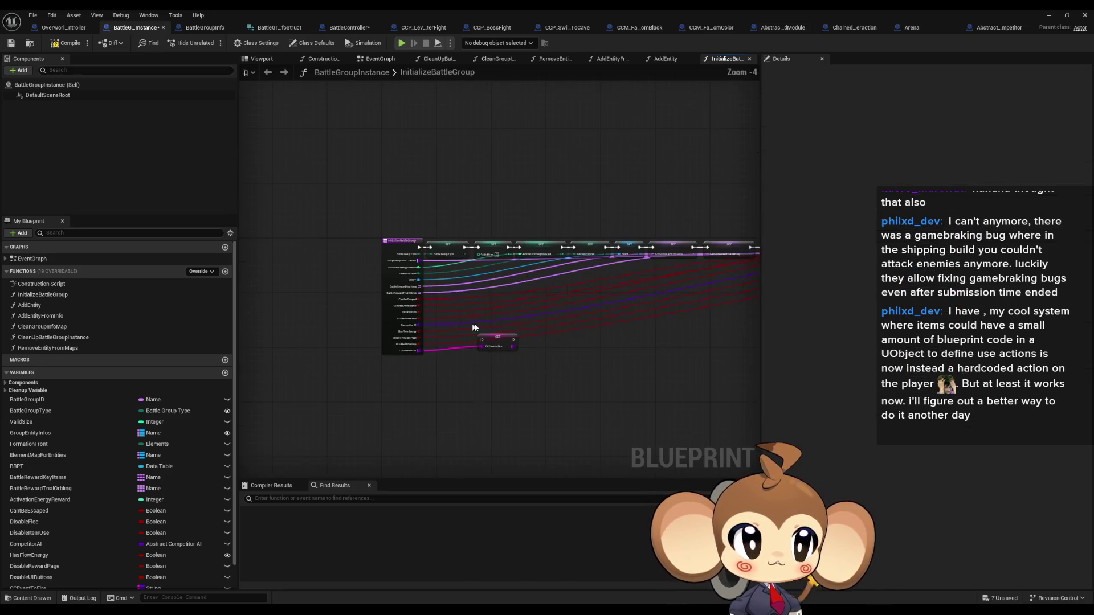